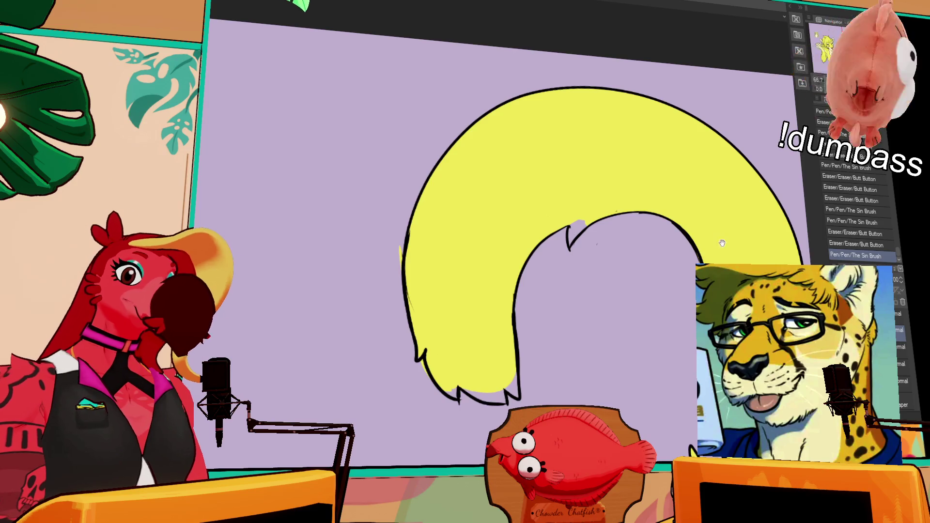
Step: Undo the last stroke and redraw the toe lines on the feline's paw with The Sin Brush
{"action": "mouse_move", "coordinate": [721, 243]}
{"action": "left_mouse_down"}
{"action": "mouse_move", "coordinate": [572, 204]}
{"action": "mouse_move", "coordinate": [419, 236]}
{"action": "left_mouse_up"}
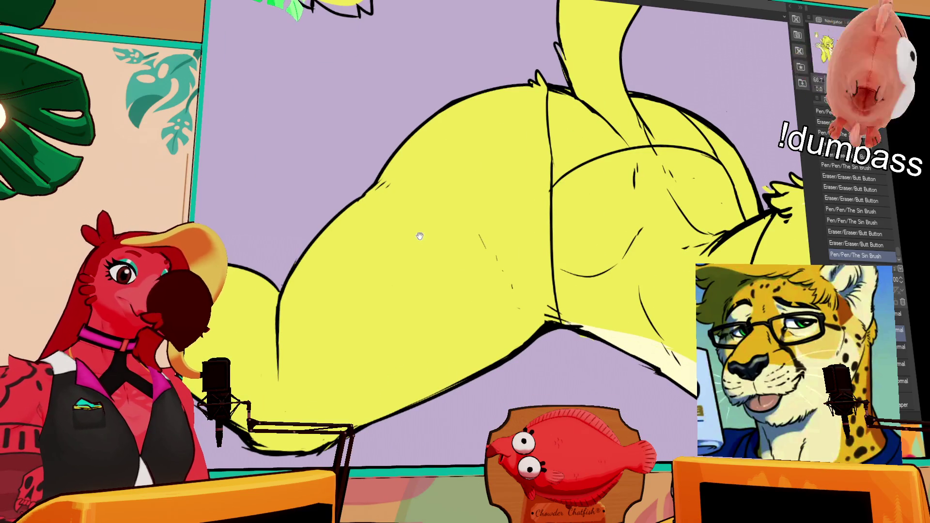
{"action": "scroll", "coordinate": [522, 229], "scroll_direction": "down", "scroll_amount": 3}
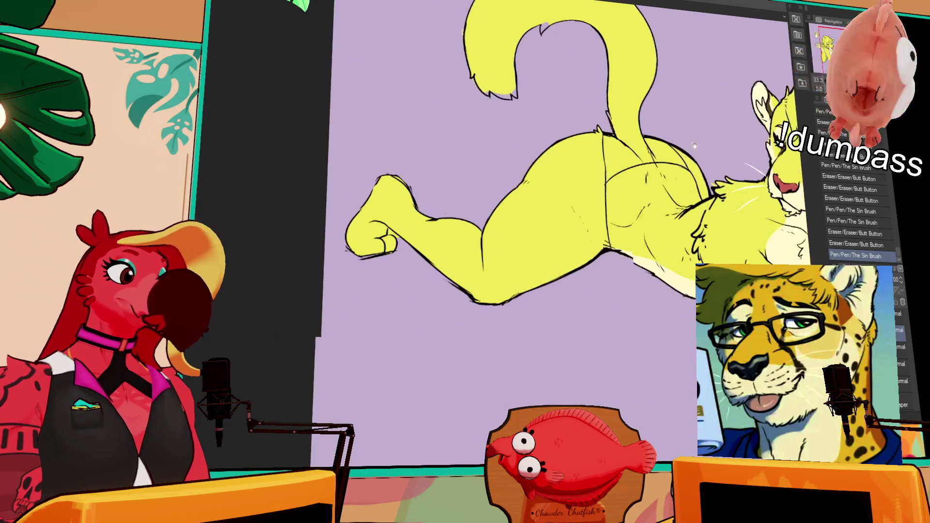
{"action": "key", "text": "ctrl+z"}
{"action": "mouse_move", "coordinate": [393, 222]}
{"action": "left_mouse_down"}
{"action": "mouse_move", "coordinate": [396, 235]}
{"action": "mouse_move", "coordinate": [416, 232]}
{"action": "left_mouse_up"}
{"action": "left_click_drag", "start_coordinate": [420, 219], "coordinate": [414, 230]}
{"action": "left_click_drag", "start_coordinate": [394, 190], "coordinate": [447, 197]}
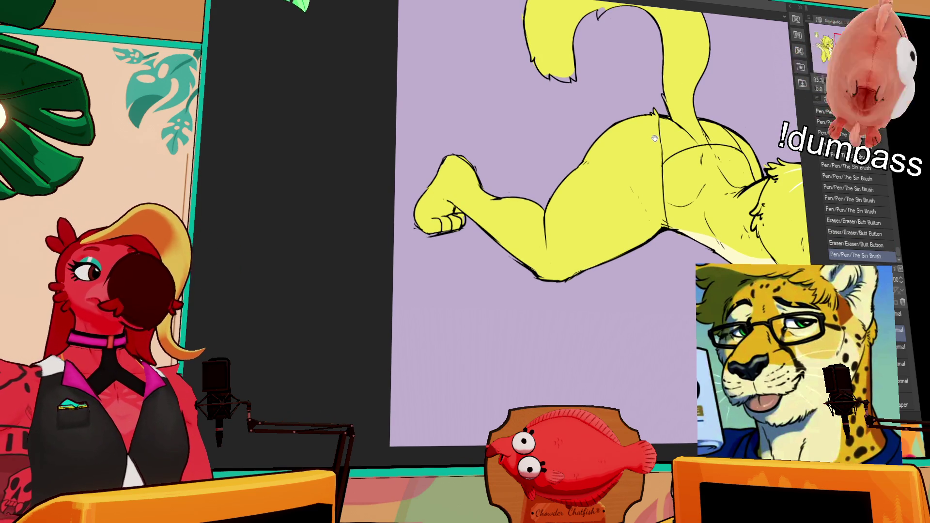
Step: Add small strokes to the lineart near the head, erase stray bits, then zoom into the hindquarters
{"action": "mouse_move", "coordinate": [761, 155]}
{"action": "left_mouse_down"}
{"action": "mouse_move", "coordinate": [607, 213]}
{"action": "mouse_move", "coordinate": [615, 232]}
{"action": "mouse_move", "coordinate": [623, 223]}
{"action": "left_mouse_up"}
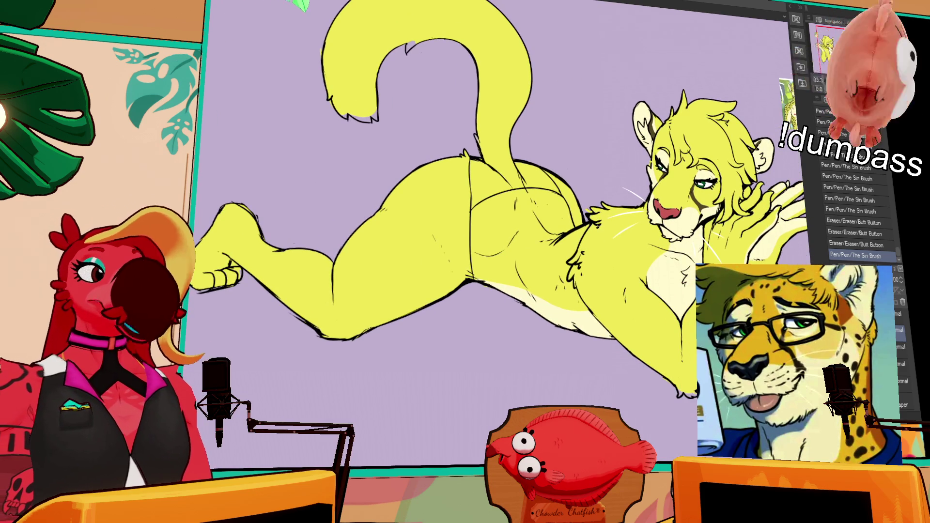
{"action": "left_click_drag", "start_coordinate": [686, 381], "coordinate": [667, 369]}
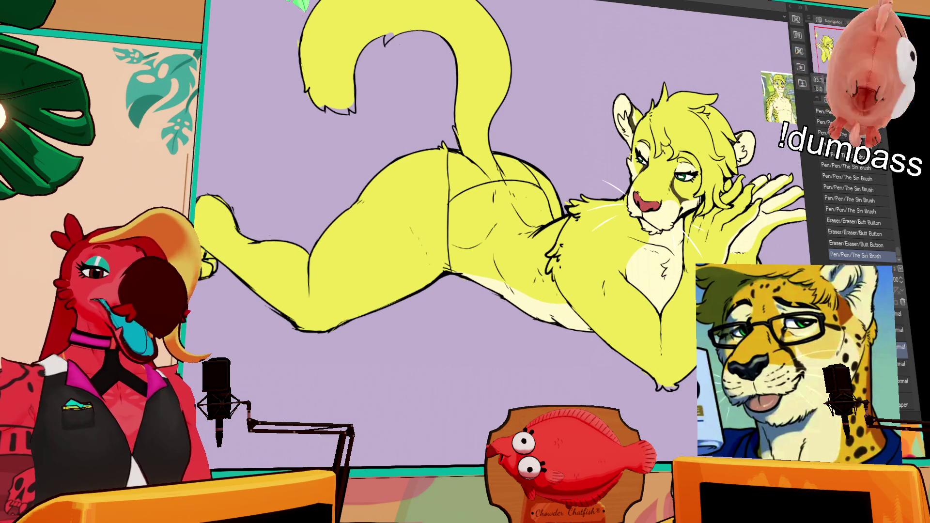
{"action": "left_click_drag", "start_coordinate": [775, 359], "coordinate": [785, 368]}
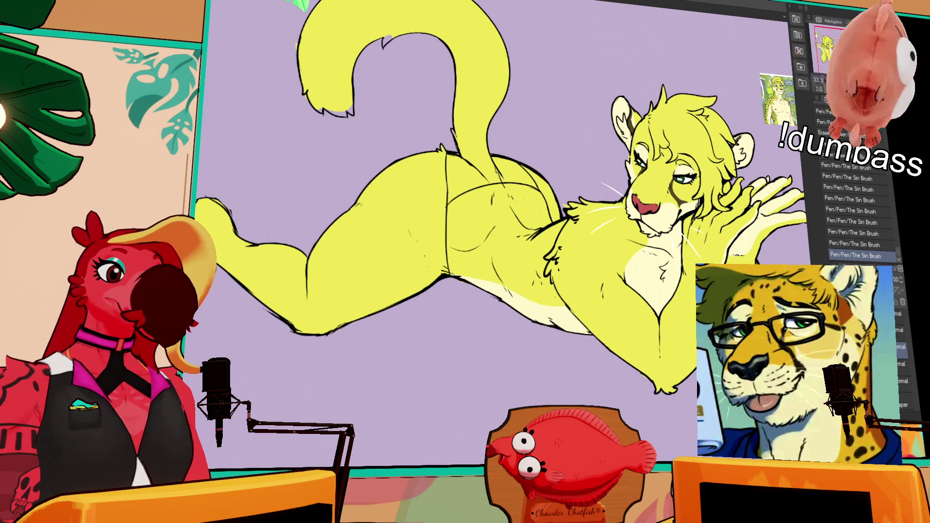
{"action": "key", "text": "e"}
{"action": "left_click_drag", "start_coordinate": [685, 391], "coordinate": [682, 404]}
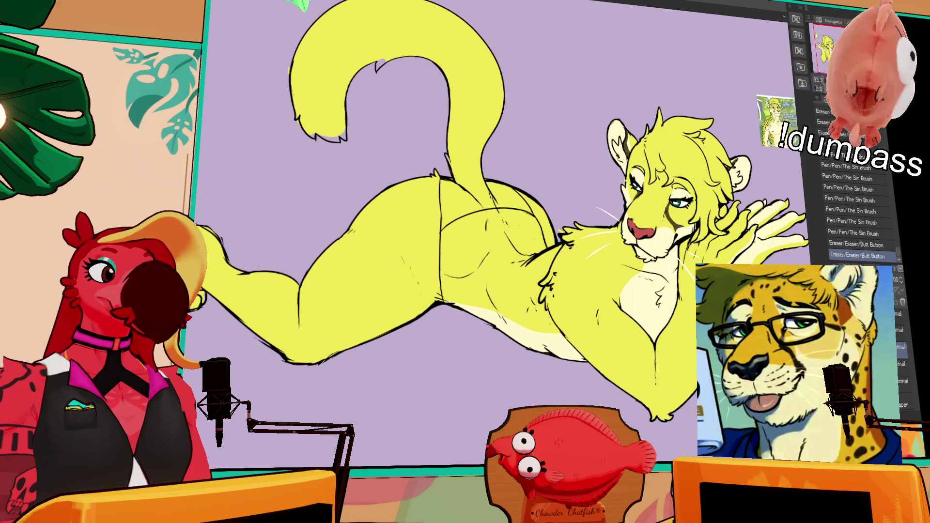
{"action": "scroll", "coordinate": [522, 220], "scroll_direction": "up", "scroll_amount": 1}
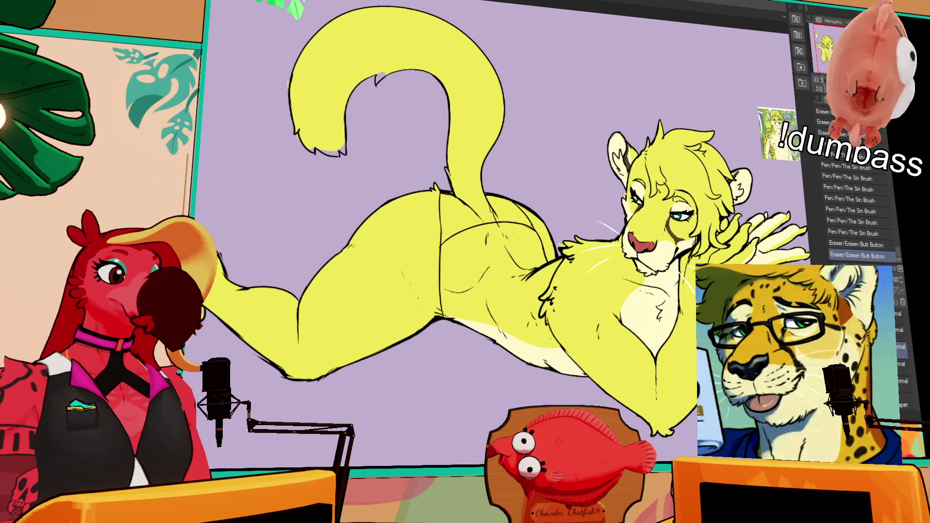
{"action": "key", "text": "ctrl+plus"}
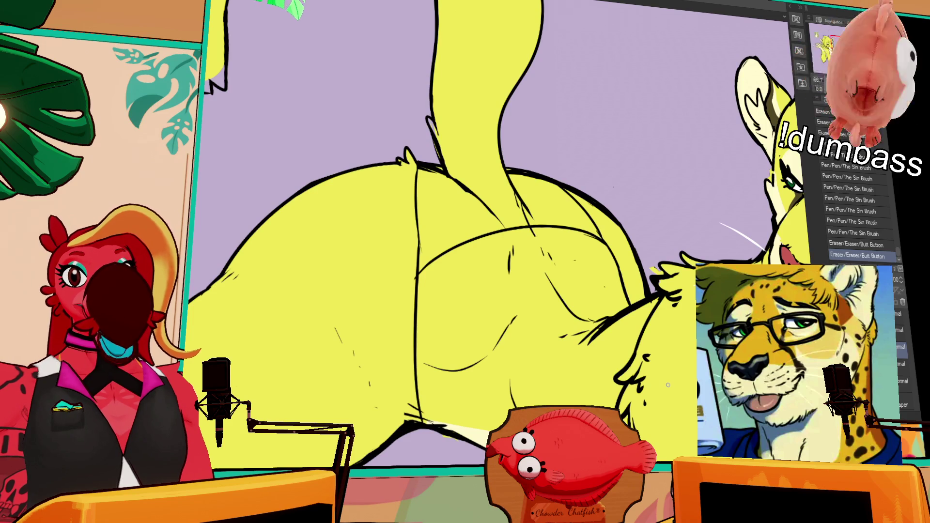
Step: Erase stray marks on the side fur and lasso-move a small fur patch into place, then deselect
{"action": "left_click_drag", "start_coordinate": [465, 233], "coordinate": [511, 213]}
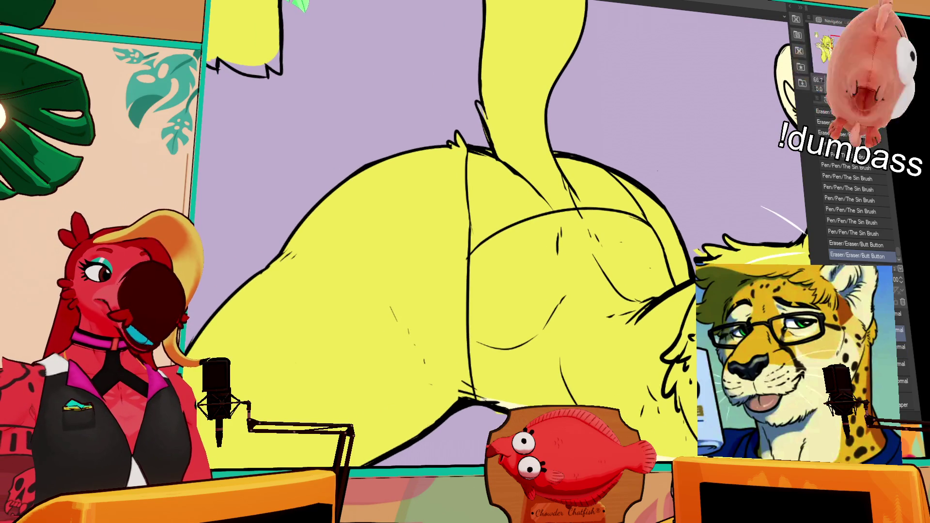
{"action": "left_click_drag", "start_coordinate": [652, 298], "coordinate": [638, 293]}
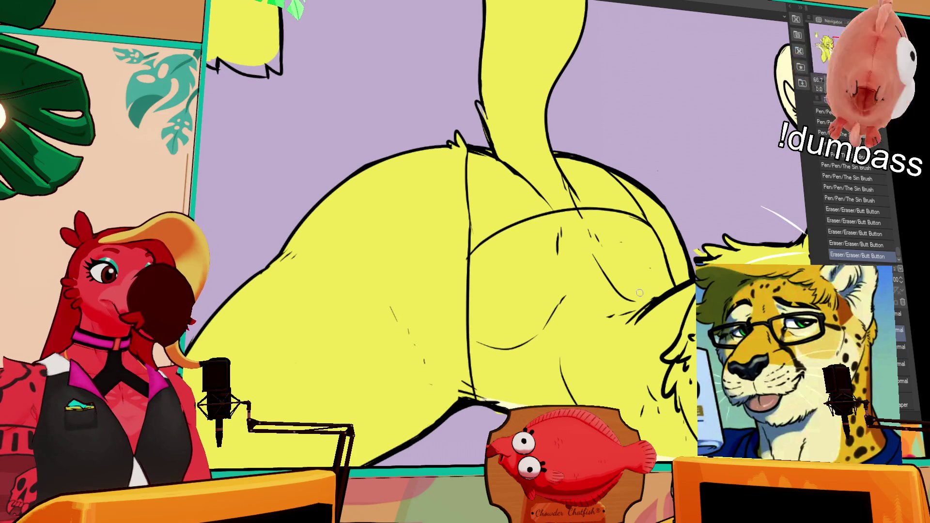
{"action": "mouse_move", "coordinate": [626, 248]}
{"action": "left_mouse_down"}
{"action": "mouse_move", "coordinate": [616, 241]}
{"action": "mouse_move", "coordinate": [603, 263]}
{"action": "mouse_move", "coordinate": [635, 305]}
{"action": "mouse_move", "coordinate": [657, 299]}
{"action": "mouse_move", "coordinate": [635, 315]}
{"action": "left_mouse_up"}
{"action": "key", "text": "m"}
{"action": "key", "text": "ctrl+d"}
{"action": "key", "text": "e"}
Step: Add small pen strokes to the side fur with The Sin Brush, undoing and redrawing mistakes
{"action": "key", "text": "p"}
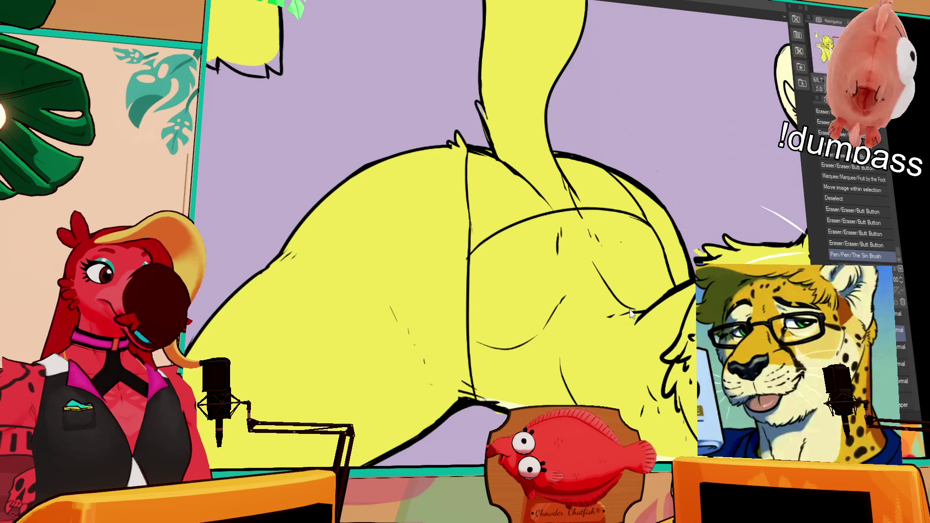
{"action": "key", "text": "ctrl+z"}
{"action": "key", "text": "ctrl+y"}
{"action": "key", "text": "ctrl+y"}
{"action": "key", "text": "ctrl+y"}
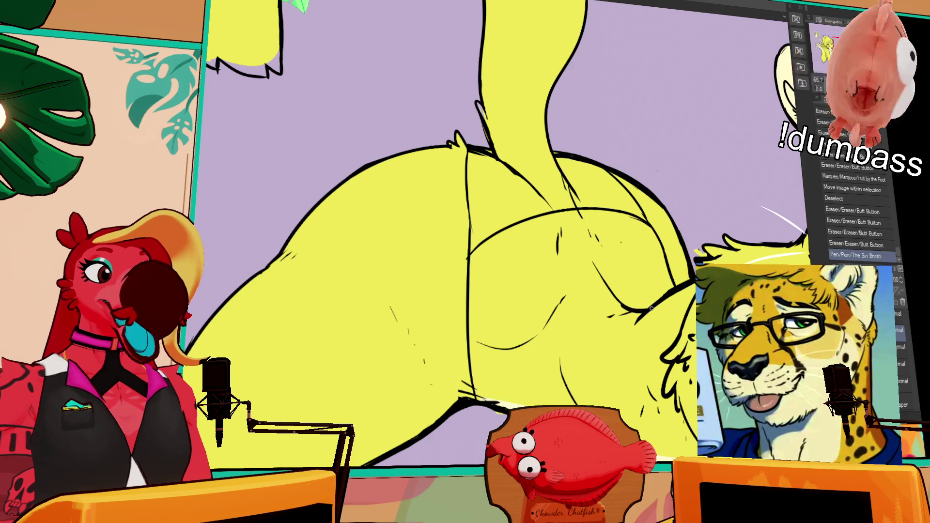
{"action": "left_click_drag", "start_coordinate": [643, 301], "coordinate": [666, 295]}
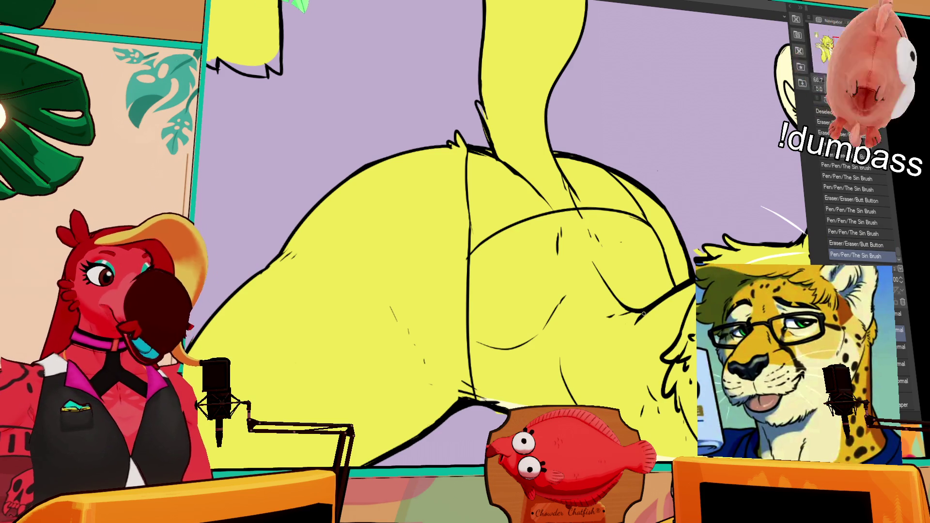
{"action": "left_click_drag", "start_coordinate": [629, 322], "coordinate": [625, 314]}
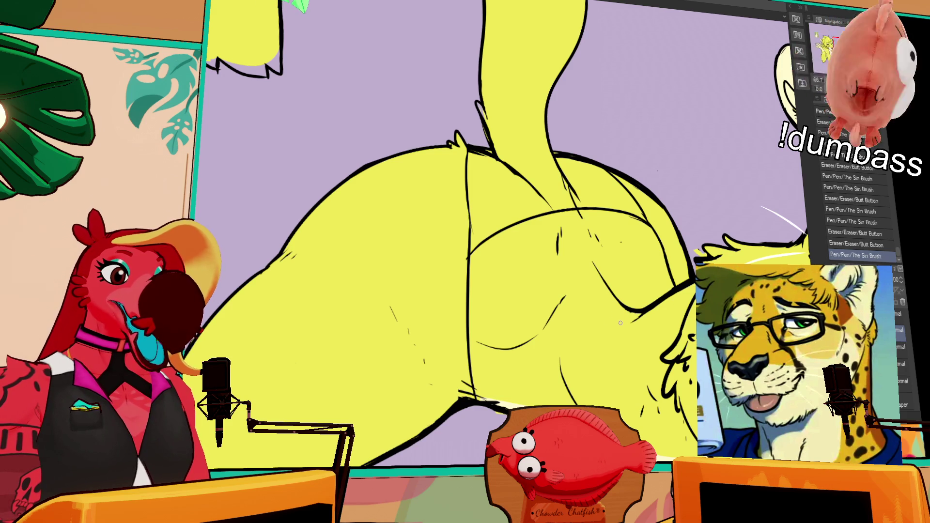
{"action": "key", "text": "ctrl+z"}
{"action": "left_click_drag", "start_coordinate": [604, 314], "coordinate": [620, 316]}
{"action": "mouse_move", "coordinate": [608, 312]}
{"action": "left_mouse_down"}
{"action": "mouse_move", "coordinate": [623, 315]}
{"action": "mouse_move", "coordinate": [649, 281]}
{"action": "mouse_move", "coordinate": [670, 292]}
{"action": "left_mouse_up"}
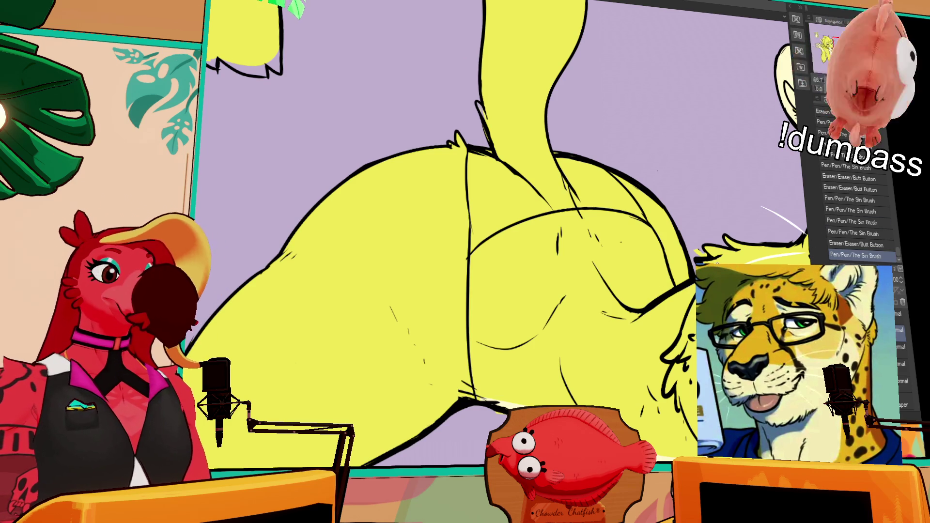
Step: Touch up small line details toward the head, undoing unwanted strokes, and bring the curled tail into view
{"action": "mouse_move", "coordinate": [464, 184]}
{"action": "left_mouse_down"}
{"action": "mouse_move", "coordinate": [425, 214]}
{"action": "mouse_move", "coordinate": [428, 239]}
{"action": "mouse_move", "coordinate": [436, 204]}
{"action": "mouse_move", "coordinate": [454, 191]}
{"action": "left_mouse_up"}
{"action": "key", "text": "ctrl+z"}
{"action": "mouse_move", "coordinate": [451, 189]}
{"action": "left_mouse_down"}
{"action": "mouse_move", "coordinate": [433, 181]}
{"action": "mouse_move", "coordinate": [452, 190]}
{"action": "mouse_move", "coordinate": [436, 131]}
{"action": "mouse_move", "coordinate": [444, 162]}
{"action": "left_mouse_up"}
{"action": "key", "text": "ctrl+z"}
{"action": "scroll", "coordinate": [533, 145], "scroll_direction": "down", "scroll_amount": 2}
{"action": "left_click_drag", "start_coordinate": [517, 160], "coordinate": [518, 161]}
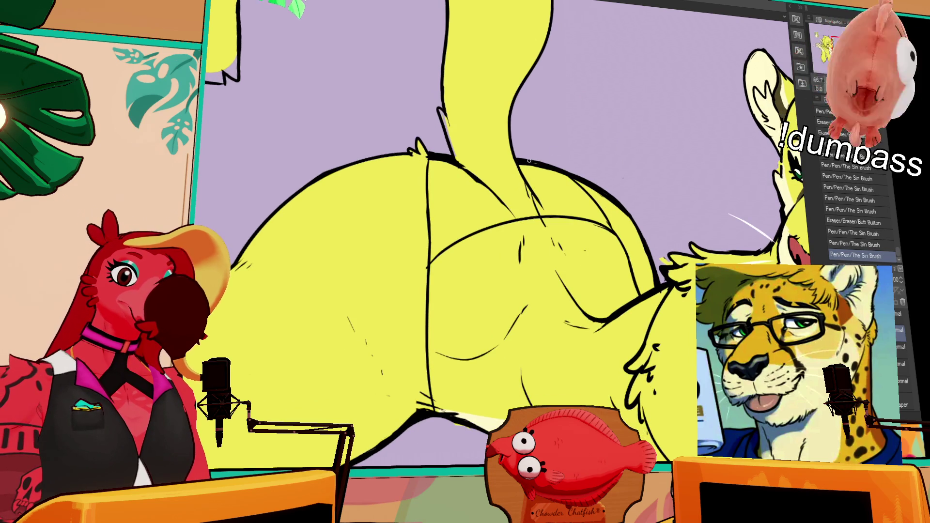
{"action": "scroll", "coordinate": [485, 150], "scroll_direction": "up", "scroll_amount": 5}
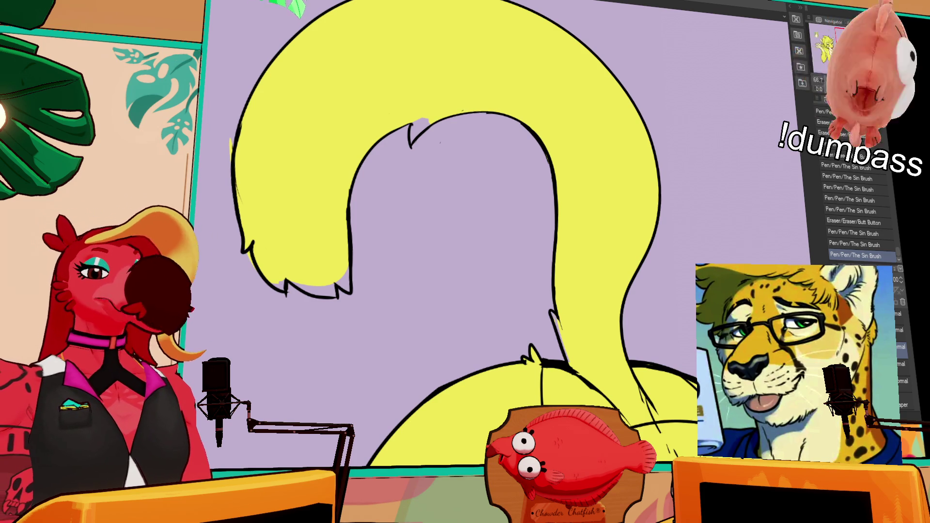
Step: Draw the line along the tail's inner arch, redoing it several times until it sits right
{"action": "left_click_drag", "start_coordinate": [540, 139], "coordinate": [570, 184]}
{"action": "left_click_drag", "start_coordinate": [441, 189], "coordinate": [519, 154]}
{"action": "key", "text": "ctrl+z"}
{"action": "mouse_move", "coordinate": [451, 177]}
{"action": "left_mouse_down"}
{"action": "mouse_move", "coordinate": [562, 154]}
{"action": "mouse_move", "coordinate": [488, 156]}
{"action": "mouse_move", "coordinate": [545, 154]}
{"action": "left_mouse_up"}
{"action": "key", "text": "ctrl+z"}
{"action": "key", "text": "ctrl+z"}
{"action": "left_click_drag", "start_coordinate": [439, 188], "coordinate": [545, 154]}
{"action": "key", "text": "ctrl+z"}
{"action": "left_click_drag", "start_coordinate": [439, 188], "coordinate": [551, 153]}
{"action": "key", "text": "ctrl+z"}
{"action": "mouse_move", "coordinate": [441, 183]}
{"action": "left_mouse_down"}
{"action": "mouse_move", "coordinate": [542, 154]}
{"action": "mouse_move", "coordinate": [564, 175]}
{"action": "mouse_move", "coordinate": [605, 167]}
{"action": "left_mouse_up"}
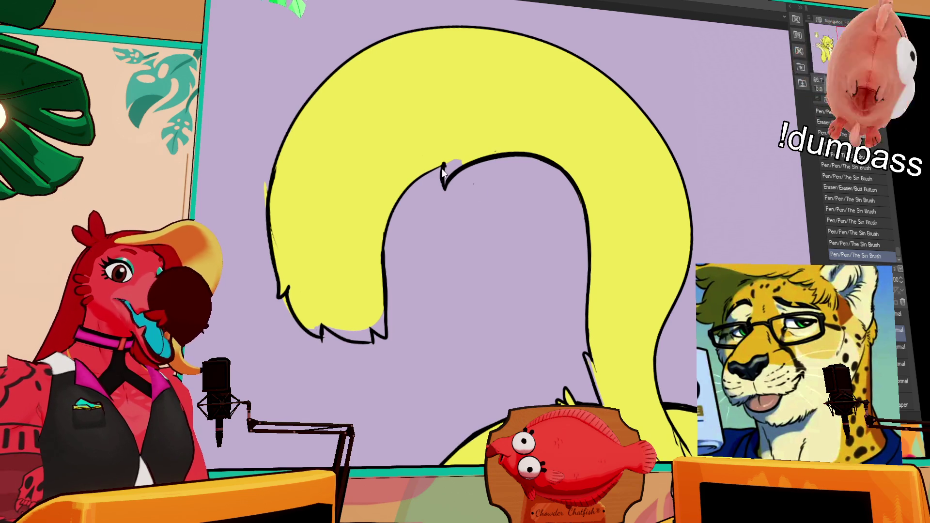
Step: Retry the stroke on the left inner arch edge and erase around the arch notch
{"action": "left_click_drag", "start_coordinate": [442, 169], "coordinate": [389, 230]}
{"action": "key", "text": "ctrl+z"}
{"action": "mouse_move", "coordinate": [442, 168]}
{"action": "left_mouse_down"}
{"action": "mouse_move", "coordinate": [387, 232]}
{"action": "mouse_move", "coordinate": [426, 174]}
{"action": "mouse_move", "coordinate": [457, 162]}
{"action": "left_mouse_up"}
{"action": "key", "text": "ctrl+z"}
{"action": "key", "text": "ctrl+z"}
{"action": "left_click_drag", "start_coordinate": [394, 220], "coordinate": [445, 164]}
{"action": "left_click_drag", "start_coordinate": [448, 167], "coordinate": [451, 162]}
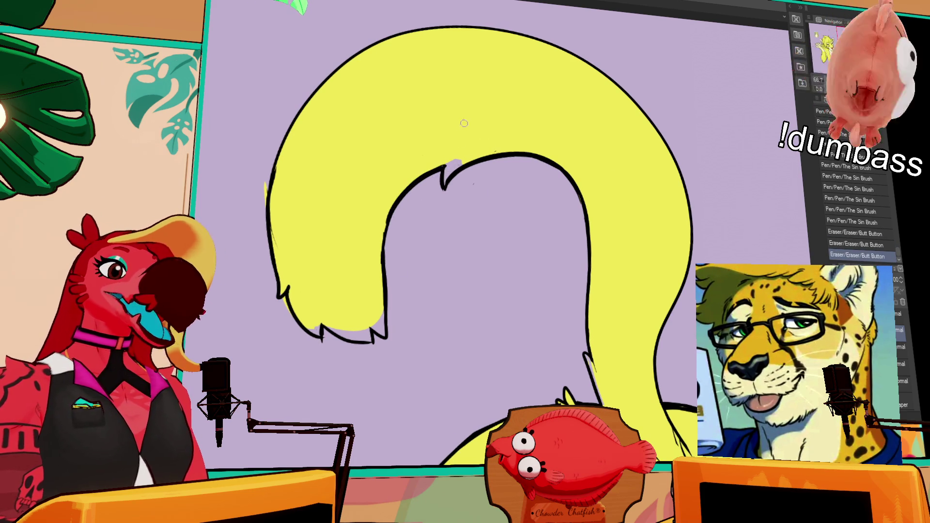
Step: Add short strokes along the inner-left arch edge and continue the tail line downward
{"action": "left_click_drag", "start_coordinate": [380, 228], "coordinate": [390, 310]}
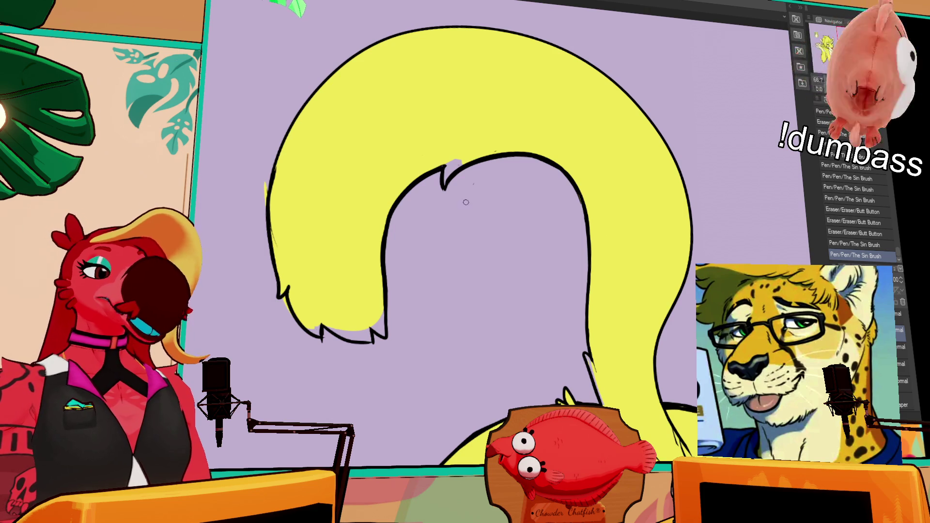
{"action": "left_click", "coordinate": [373, 233]}
{"action": "left_click", "coordinate": [373, 233]}
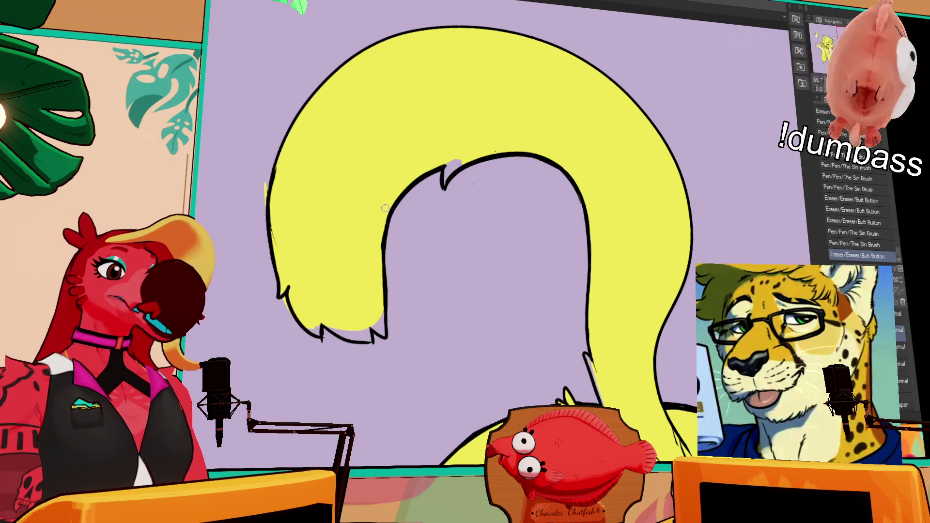
{"action": "key", "text": "ctrl+z"}
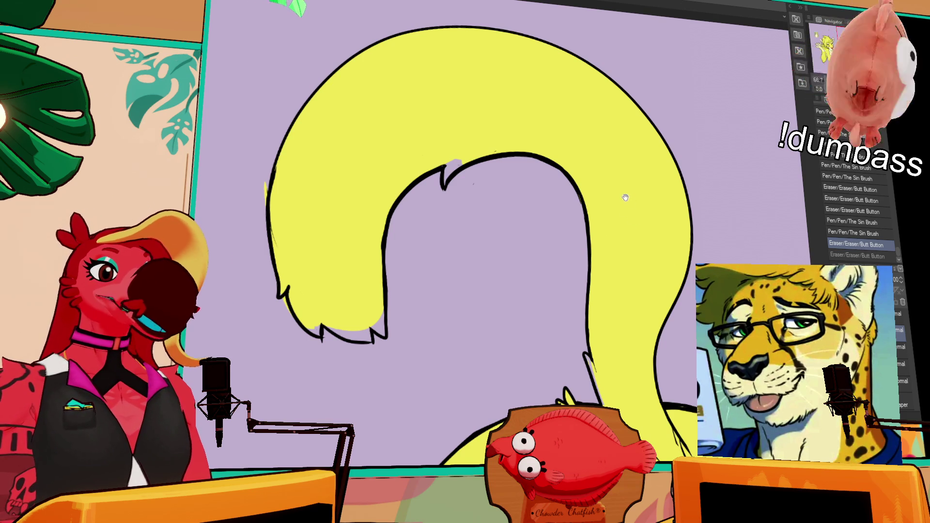
{"action": "key", "text": "ctrl+z"}
{"action": "left_click_drag", "start_coordinate": [385, 312], "coordinate": [382, 340]}
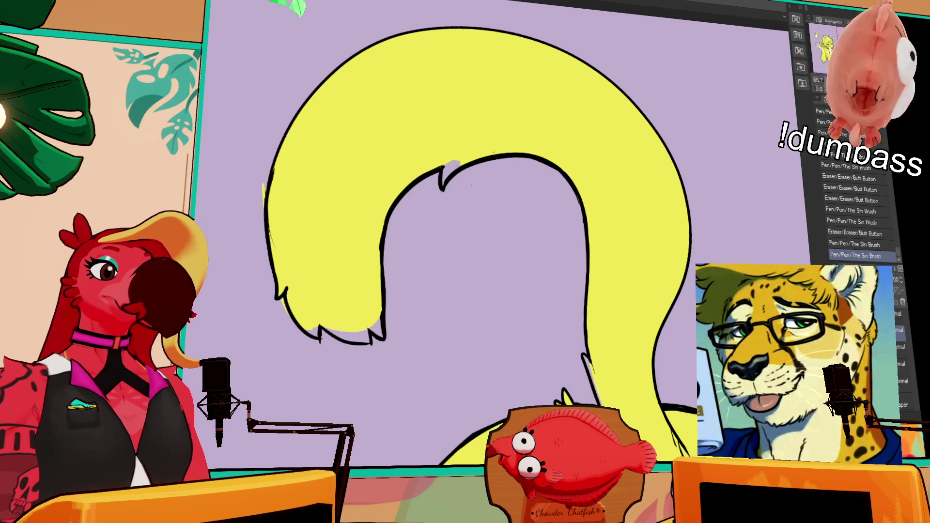
{"action": "scroll", "coordinate": [698, 143], "scroll_direction": "down", "scroll_amount": 5}
Step: Erase small bits and touch up the hind leg's outline
{"action": "left_click_drag", "start_coordinate": [472, 276], "coordinate": [484, 310]}
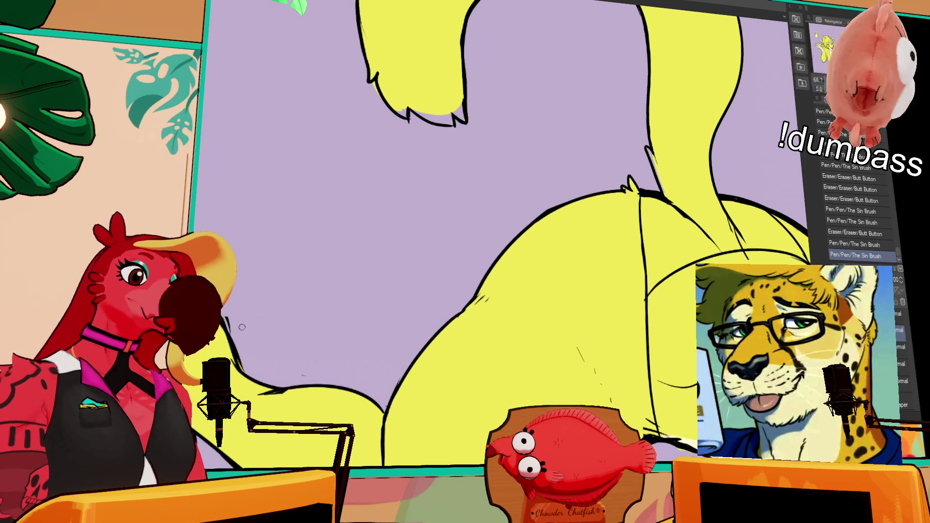
{"action": "left_click", "coordinate": [236, 335]}
{"action": "key", "text": "ctrl+z"}
{"action": "key", "text": "ctrl+y"}
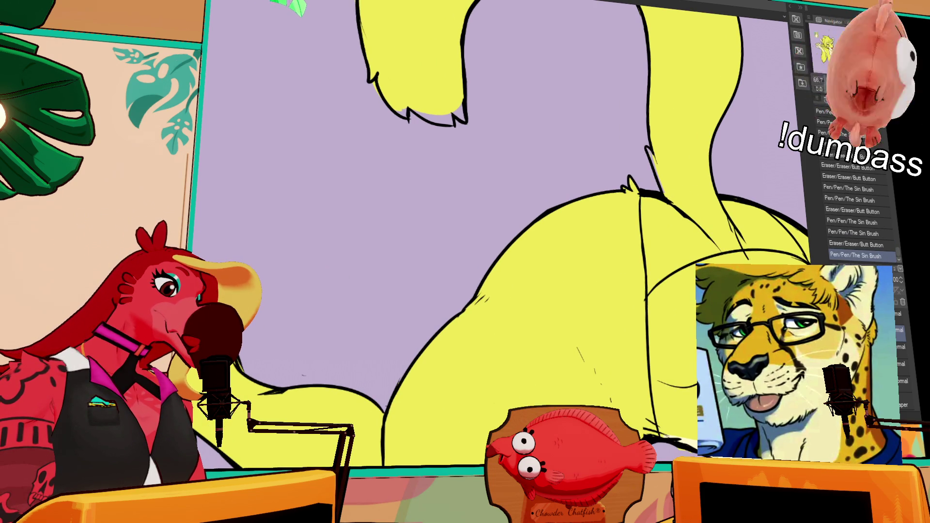
{"action": "mouse_move", "coordinate": [252, 335]}
{"action": "left_mouse_down"}
{"action": "mouse_move", "coordinate": [351, 284]}
{"action": "mouse_move", "coordinate": [368, 295]}
{"action": "left_mouse_up"}
{"action": "left_click_drag", "start_coordinate": [349, 261], "coordinate": [370, 301]}
{"action": "mouse_move", "coordinate": [542, 227]}
{"action": "left_mouse_down"}
{"action": "mouse_move", "coordinate": [552, 224]}
{"action": "mouse_move", "coordinate": [518, 257]}
{"action": "mouse_move", "coordinate": [562, 227]}
{"action": "mouse_move", "coordinate": [518, 254]}
{"action": "left_mouse_up"}
Step: Draw a curved arc on the thigh and tidy the lines near the bottom of the leg
{"action": "key", "text": "ctrl+z"}
{"action": "key", "text": "ctrl+z"}
{"action": "key", "text": "ctrl+z"}
{"action": "key", "text": "ctrl+z"}
{"action": "key", "text": "ctrl+z"}
{"action": "mouse_move", "coordinate": [574, 247]}
{"action": "left_mouse_down"}
{"action": "mouse_move", "coordinate": [518, 255]}
{"action": "mouse_move", "coordinate": [574, 249]}
{"action": "mouse_move", "coordinate": [572, 262]}
{"action": "mouse_move", "coordinate": [574, 248]}
{"action": "mouse_move", "coordinate": [557, 233]}
{"action": "mouse_move", "coordinate": [594, 234]}
{"action": "mouse_move", "coordinate": [556, 248]}
{"action": "mouse_move", "coordinate": [533, 219]}
{"action": "left_mouse_up"}
{"action": "key", "text": "ctrl+z"}
{"action": "left_click_drag", "start_coordinate": [422, 424], "coordinate": [467, 453]}
{"action": "left_click_drag", "start_coordinate": [427, 419], "coordinate": [453, 439]}
{"action": "key", "text": "ctrl+z"}
{"action": "key", "text": "ctrl+y"}
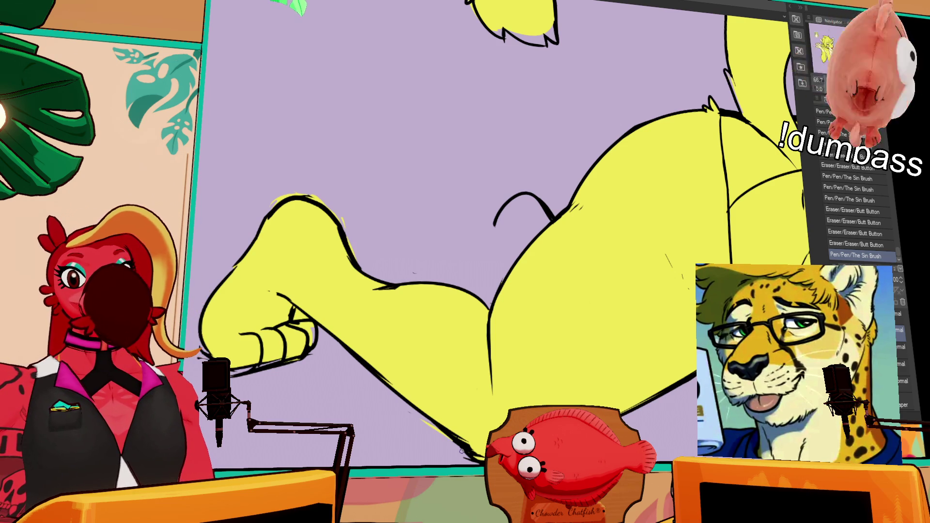
Step: Erase stray marks along the leg line and near the paw
{"action": "left_click_drag", "start_coordinate": [376, 288], "coordinate": [419, 283]}
{"action": "left_click_drag", "start_coordinate": [567, 189], "coordinate": [570, 194]}
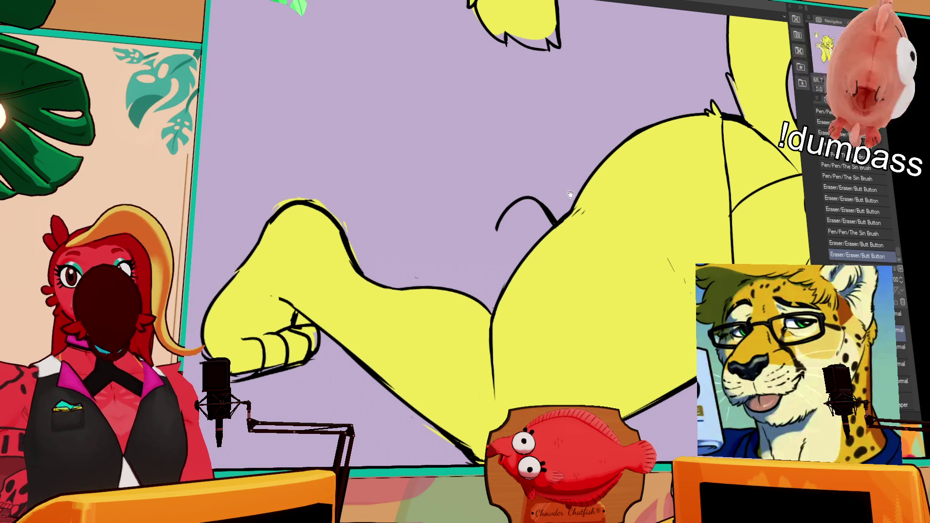
{"action": "left_click_drag", "start_coordinate": [387, 226], "coordinate": [499, 181]}
{"action": "mouse_move", "coordinate": [419, 276]}
{"action": "left_mouse_down"}
{"action": "mouse_move", "coordinate": [412, 264]}
{"action": "mouse_move", "coordinate": [415, 271]}
{"action": "left_mouse_up"}
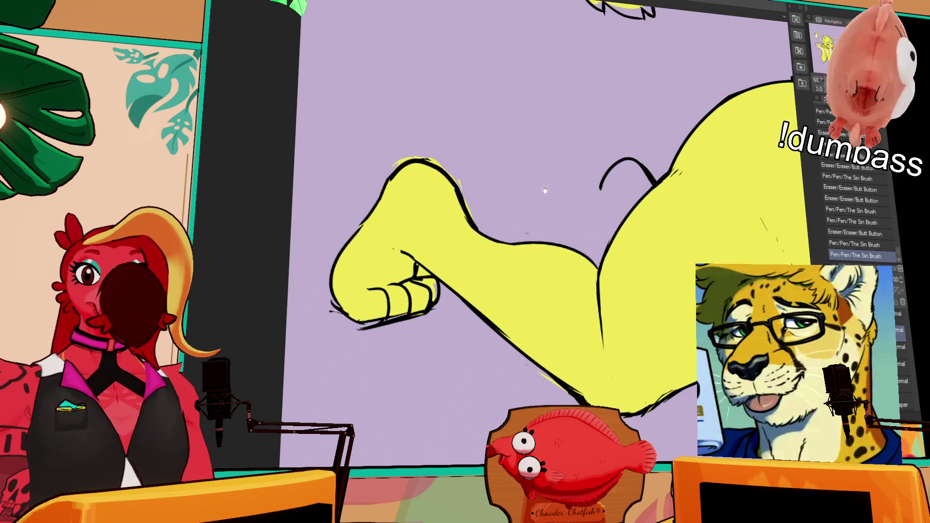
{"action": "scroll", "coordinate": [542, 190], "scroll_direction": "up", "scroll_amount": 3}
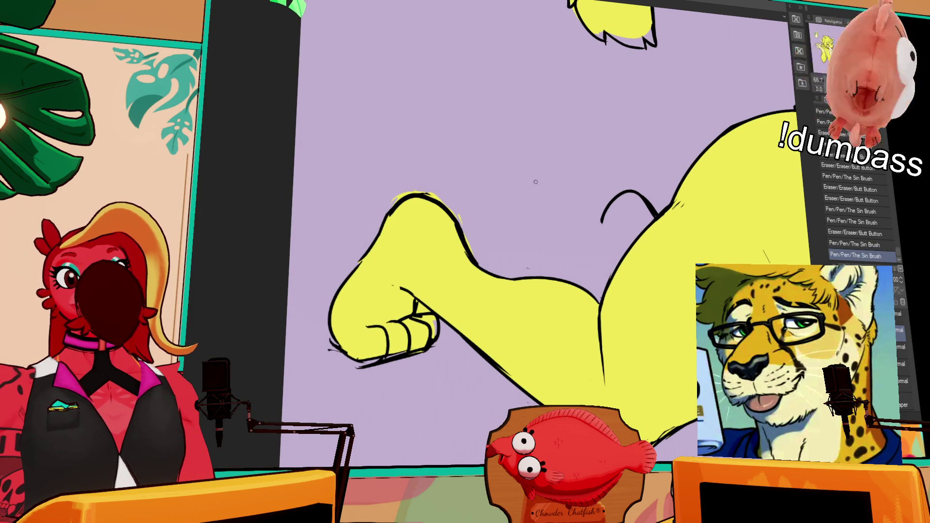
{"action": "left_click_drag", "start_coordinate": [402, 288], "coordinate": [422, 299]}
Step: Retouch the paw outline with The Sin Brush, undoing and redoing the stroke
{"action": "mouse_move", "coordinate": [542, 189]}
{"action": "left_mouse_down"}
{"action": "mouse_move", "coordinate": [574, 142]}
{"action": "mouse_move", "coordinate": [621, 149]}
{"action": "left_mouse_up"}
{"action": "mouse_move", "coordinate": [423, 231]}
{"action": "left_mouse_down"}
{"action": "mouse_move", "coordinate": [430, 237]}
{"action": "mouse_move", "coordinate": [448, 211]}
{"action": "left_mouse_up"}
{"action": "key", "text": "ctrl+z"}
{"action": "key", "text": "ctrl+y"}
{"action": "key", "text": "ctrl+z"}
{"action": "key", "text": "ctrl+y"}
Step: Redraw the shoulder outline, erasing its rough bits and the stray strokes above the paw
{"action": "mouse_move", "coordinate": [479, 199]}
{"action": "left_mouse_down"}
{"action": "mouse_move", "coordinate": [481, 216]}
{"action": "mouse_move", "coordinate": [459, 212]}
{"action": "mouse_move", "coordinate": [469, 201]}
{"action": "mouse_move", "coordinate": [458, 217]}
{"action": "left_mouse_up"}
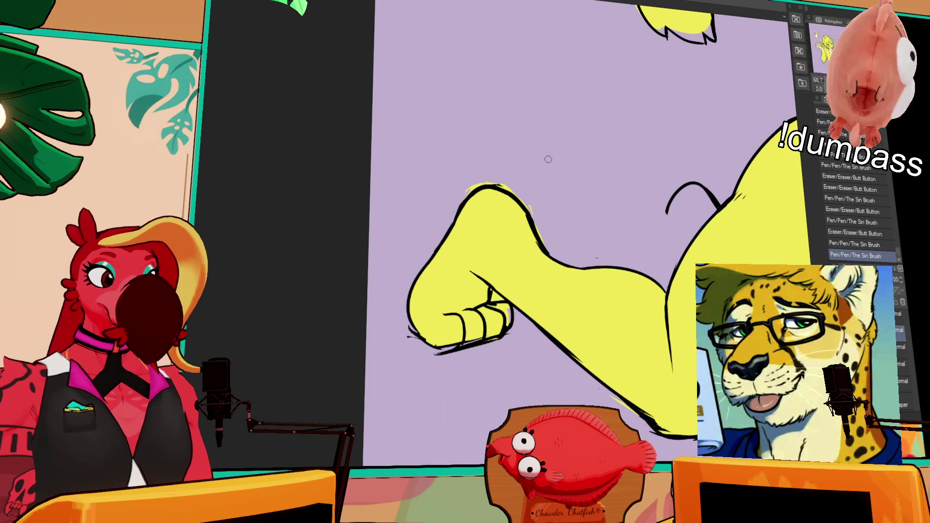
{"action": "mouse_move", "coordinate": [531, 227]}
{"action": "left_mouse_down"}
{"action": "mouse_move", "coordinate": [526, 202]}
{"action": "mouse_move", "coordinate": [545, 240]}
{"action": "mouse_move", "coordinate": [527, 221]}
{"action": "mouse_move", "coordinate": [535, 237]}
{"action": "mouse_move", "coordinate": [535, 227]}
{"action": "left_mouse_up"}
{"action": "left_click_drag", "start_coordinate": [540, 239], "coordinate": [539, 225]}
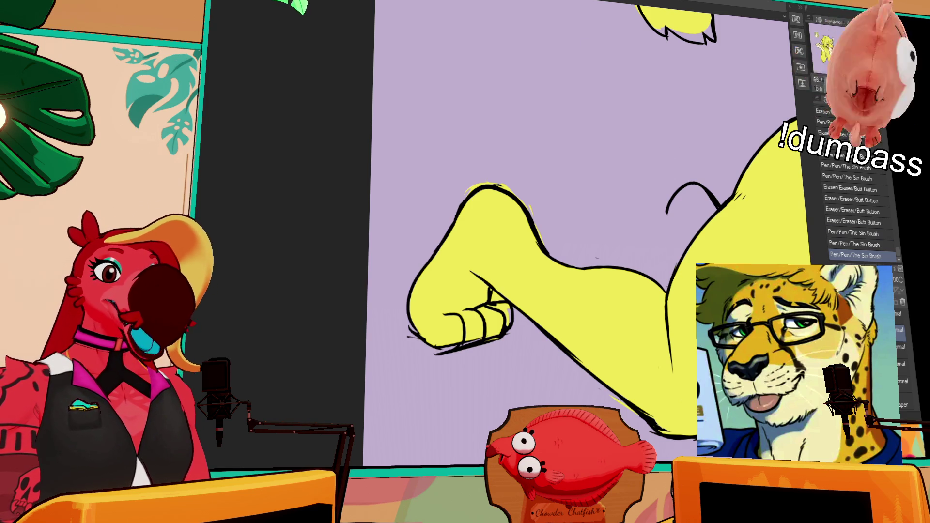
{"action": "left_click_drag", "start_coordinate": [450, 202], "coordinate": [484, 184]}
{"action": "mouse_move", "coordinate": [474, 186]}
{"action": "left_mouse_down"}
{"action": "mouse_move", "coordinate": [504, 185]}
{"action": "mouse_move", "coordinate": [547, 232]}
{"action": "mouse_move", "coordinate": [551, 221]}
{"action": "mouse_move", "coordinate": [547, 239]}
{"action": "left_mouse_up"}
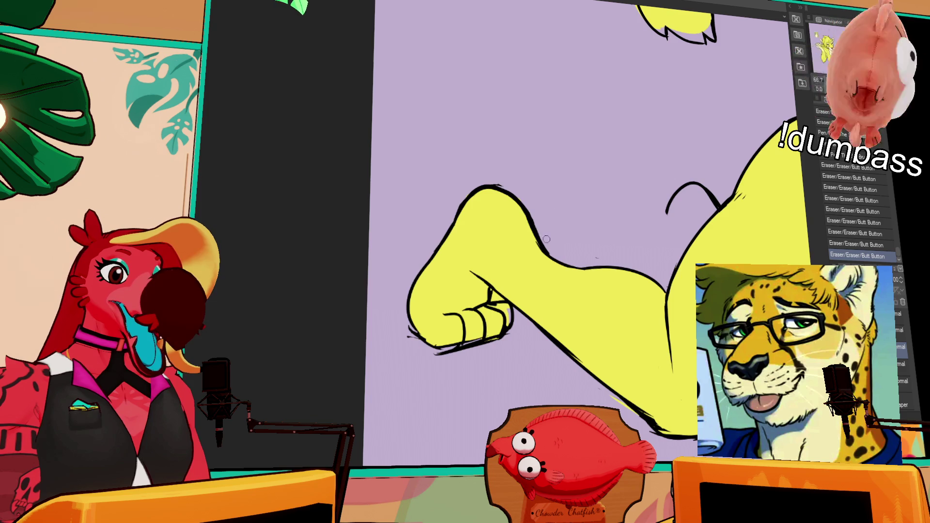
Step: Darken the knuckle outline and erase the dark marks around and under the paw
{"action": "left_click_drag", "start_coordinate": [612, 207], "coordinate": [623, 170]}
{"action": "mouse_move", "coordinate": [506, 252]}
{"action": "left_mouse_down"}
{"action": "mouse_move", "coordinate": [503, 261]}
{"action": "mouse_move", "coordinate": [520, 259]}
{"action": "mouse_move", "coordinate": [518, 268]}
{"action": "left_mouse_up"}
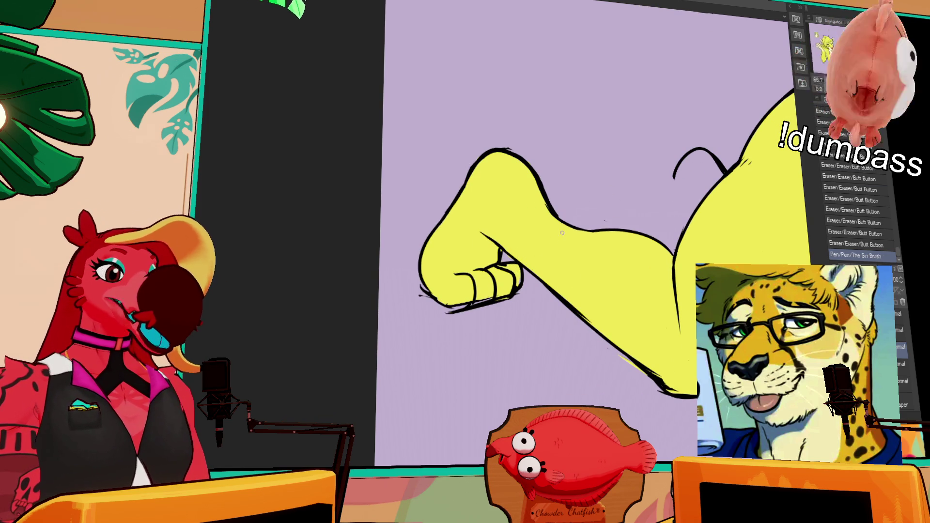
{"action": "left_click_drag", "start_coordinate": [517, 286], "coordinate": [519, 281]}
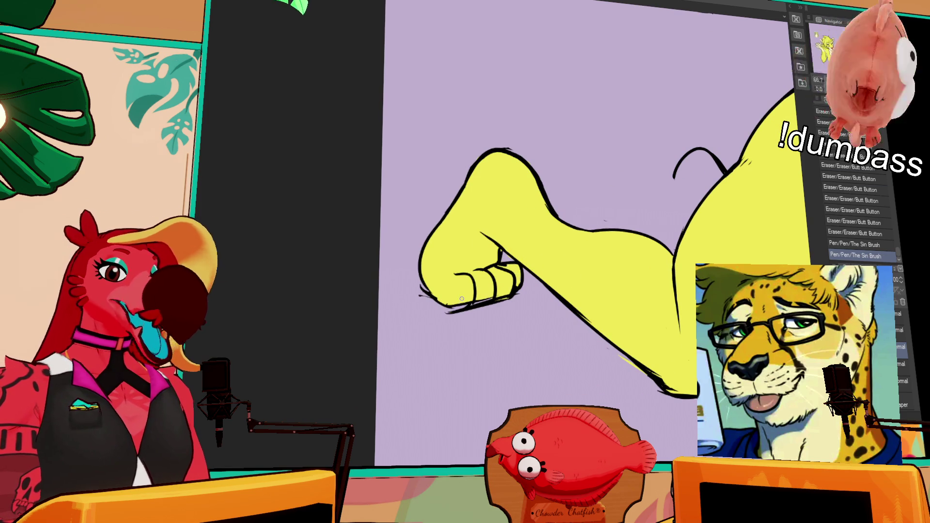
{"action": "mouse_move", "coordinate": [465, 312]}
{"action": "left_mouse_down"}
{"action": "mouse_move", "coordinate": [446, 312]}
{"action": "mouse_move", "coordinate": [600, 281]}
{"action": "left_mouse_up"}
{"action": "mouse_move", "coordinate": [482, 267]}
{"action": "left_mouse_down"}
{"action": "mouse_move", "coordinate": [486, 282]}
{"action": "mouse_move", "coordinate": [491, 266]}
{"action": "mouse_move", "coordinate": [499, 288]}
{"action": "mouse_move", "coordinate": [517, 284]}
{"action": "left_mouse_up"}
{"action": "key", "text": "ctrl+z"}
{"action": "key", "text": "ctrl+z"}
{"action": "key", "text": "ctrl+z"}
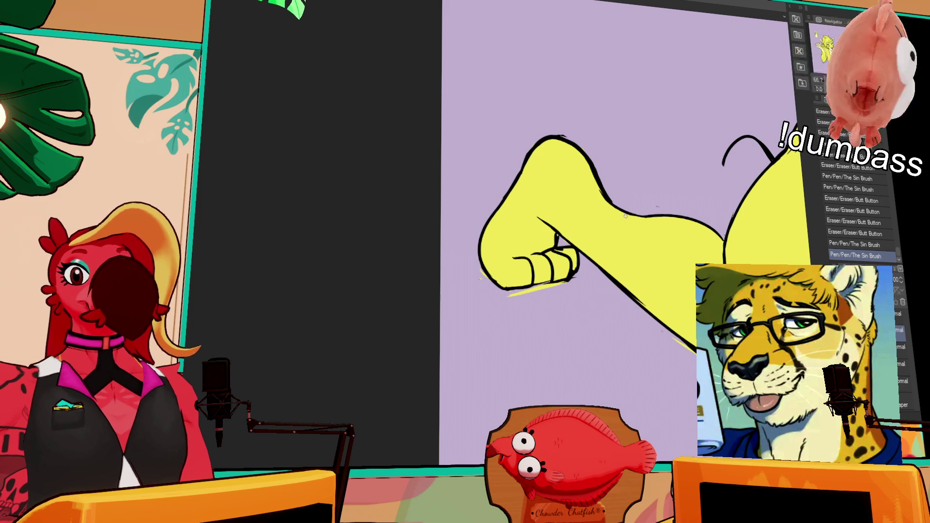
Step: Erase rough spots on the paw and the yellow smear beneath it, and redraw the thumb line
{"action": "left_click_drag", "start_coordinate": [601, 250], "coordinate": [606, 245]}
{"action": "mouse_move", "coordinate": [564, 277]}
{"action": "left_mouse_down"}
{"action": "mouse_move", "coordinate": [552, 276]}
{"action": "mouse_move", "coordinate": [585, 248]}
{"action": "mouse_move", "coordinate": [564, 272]}
{"action": "left_mouse_up"}
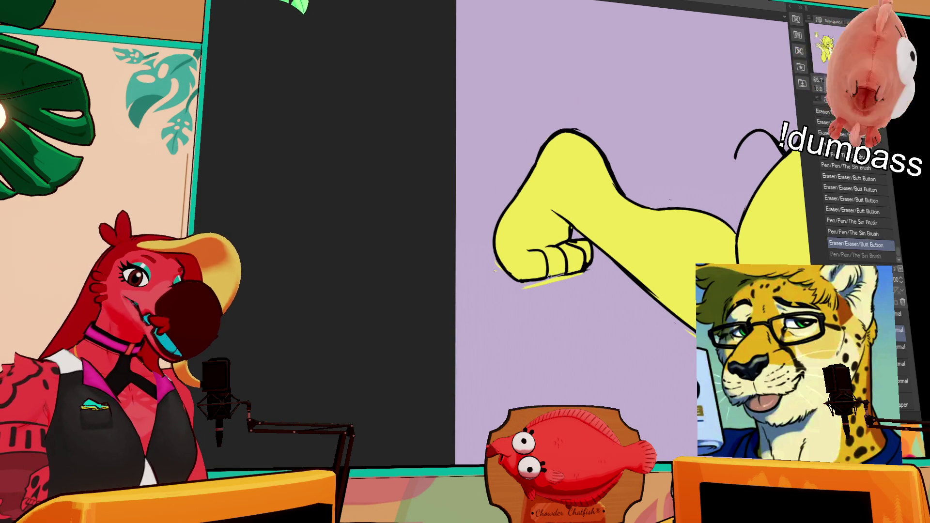
{"action": "left_click_drag", "start_coordinate": [571, 231], "coordinate": [567, 239]}
{"action": "left_click_drag", "start_coordinate": [675, 203], "coordinate": [691, 157]}
{"action": "left_click_drag", "start_coordinate": [523, 288], "coordinate": [596, 275]}
{"action": "left_click", "coordinate": [494, 278]}
{"action": "mouse_move", "coordinate": [493, 278]}
{"action": "left_mouse_down"}
{"action": "mouse_move", "coordinate": [397, 271]}
{"action": "mouse_move", "coordinate": [362, 284]}
{"action": "left_mouse_up"}
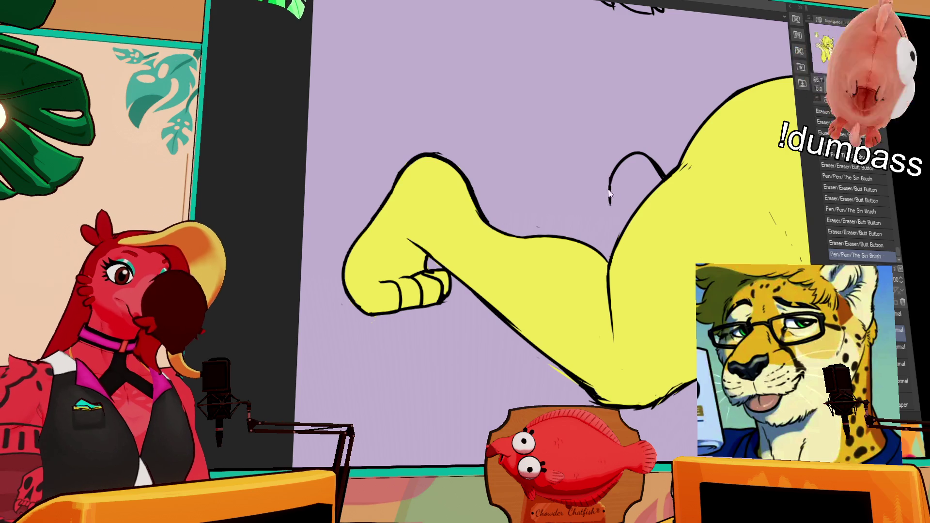
Step: Draw a line down from the leg curve, redrawing it, and erase the top of the bump curve
{"action": "left_click_drag", "start_coordinate": [612, 172], "coordinate": [600, 257]}
{"action": "key", "text": "ctrl+z"}
{"action": "key", "text": "ctrl+z"}
{"action": "left_click_drag", "start_coordinate": [605, 223], "coordinate": [600, 257]}
{"action": "key", "text": "ctrl+z"}
{"action": "key", "text": "ctrl+z"}
{"action": "mouse_move", "coordinate": [637, 160]}
{"action": "left_mouse_down"}
{"action": "mouse_move", "coordinate": [624, 153]}
{"action": "mouse_move", "coordinate": [647, 154]}
{"action": "mouse_move", "coordinate": [621, 164]}
{"action": "mouse_move", "coordinate": [654, 160]}
{"action": "left_mouse_up"}
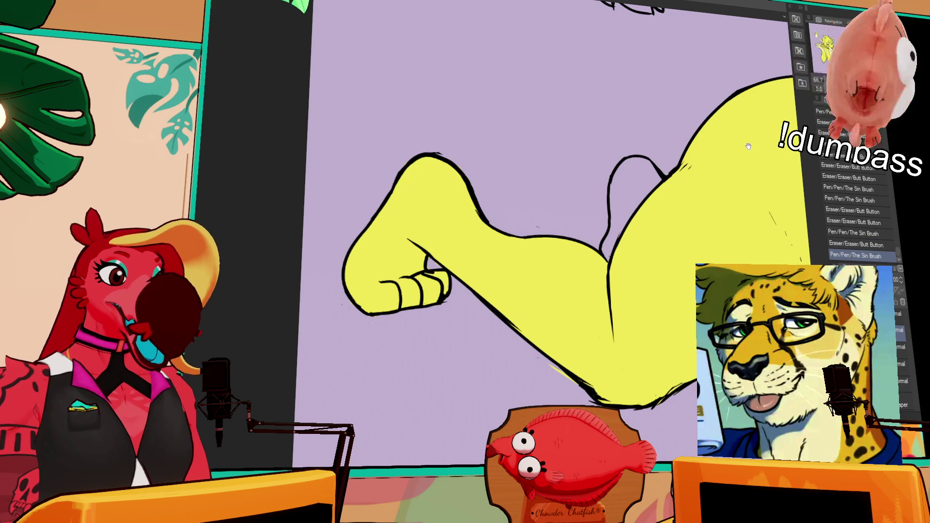
Step: Draw and trim a short detail line inside the foot
{"action": "left_click_drag", "start_coordinate": [749, 146], "coordinate": [705, 160]}
{"action": "left_click_drag", "start_coordinate": [635, 191], "coordinate": [707, 217]}
{"action": "mouse_move", "coordinate": [448, 250]}
{"action": "left_mouse_down"}
{"action": "mouse_move", "coordinate": [466, 273]}
{"action": "mouse_move", "coordinate": [488, 278]}
{"action": "left_mouse_up"}
{"action": "key", "text": "ctrl+z"}
{"action": "key", "text": "ctrl+z"}
{"action": "left_click_drag", "start_coordinate": [436, 264], "coordinate": [465, 277]}
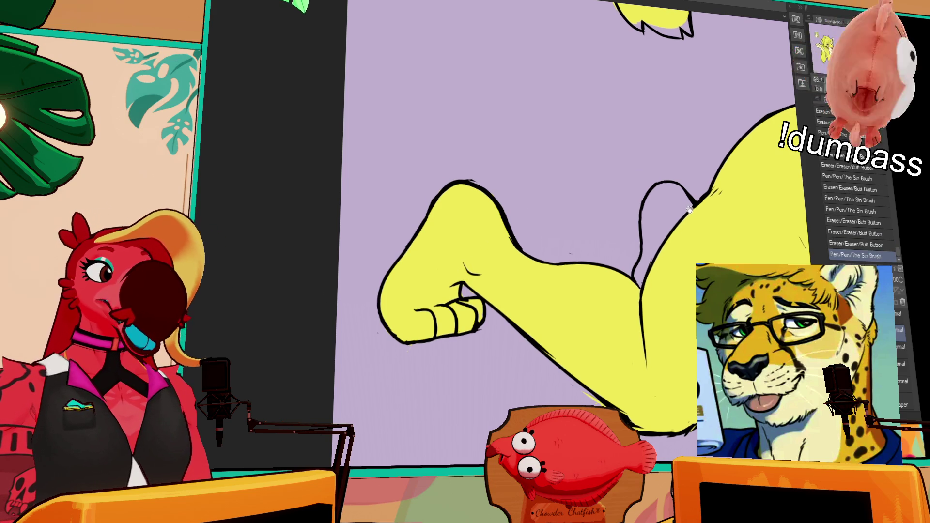
Step: Touch up the thin stroke atop the leg and the bottom edge of the yellow shape by the hip
{"action": "mouse_move", "coordinate": [645, 210]}
{"action": "left_mouse_down"}
{"action": "mouse_move", "coordinate": [662, 188]}
{"action": "mouse_move", "coordinate": [650, 184]}
{"action": "left_mouse_up"}
{"action": "left_click_drag", "start_coordinate": [679, 193], "coordinate": [687, 188]}
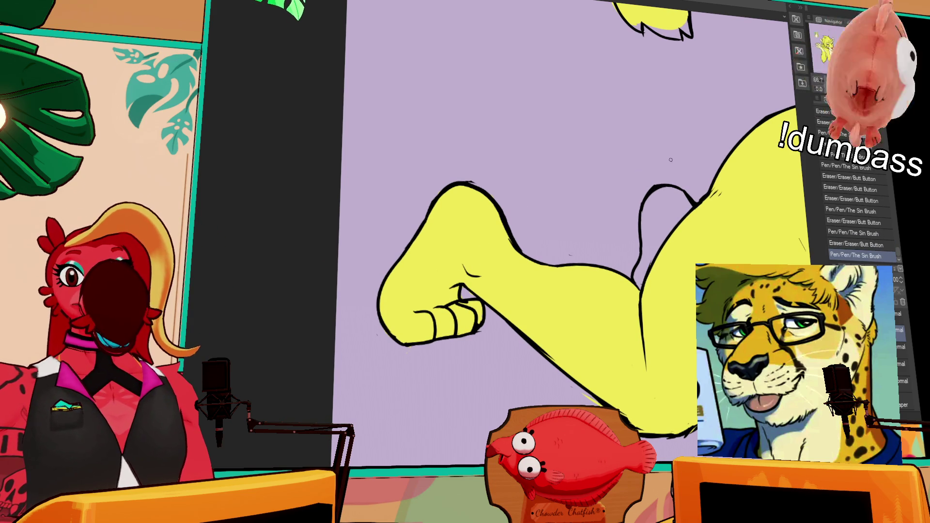
{"action": "left_click_drag", "start_coordinate": [755, 119], "coordinate": [657, 265]}
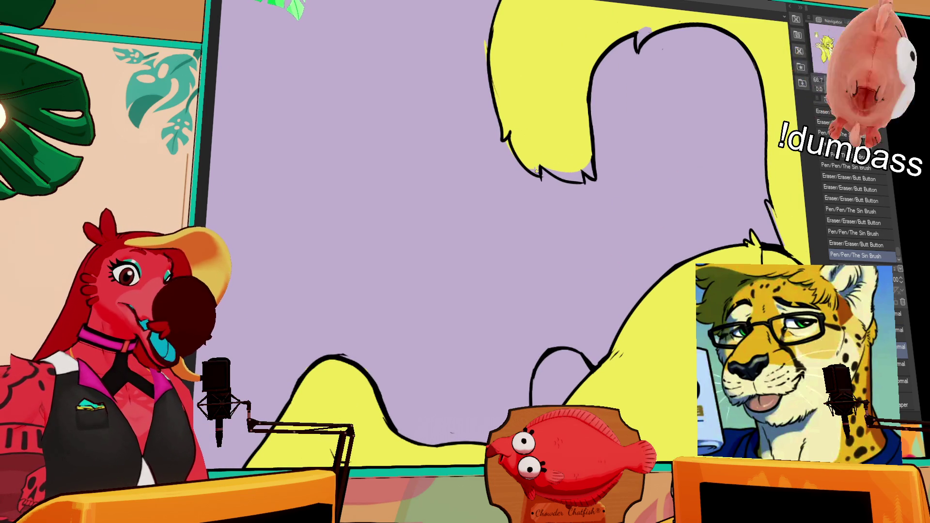
{"action": "left_click_drag", "start_coordinate": [532, 167], "coordinate": [540, 169]}
{"action": "left_click_drag", "start_coordinate": [545, 169], "coordinate": [580, 174]}
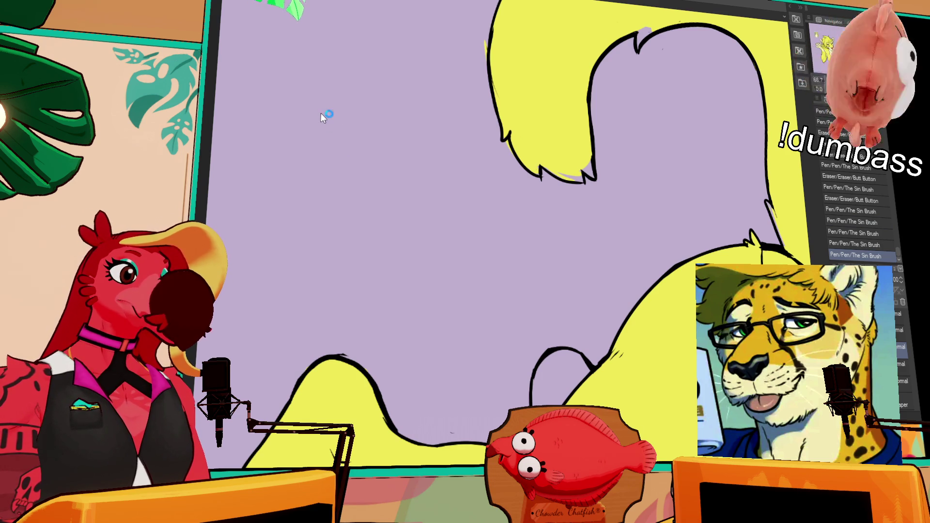
{"action": "left_click", "coordinate": [472, 3]}
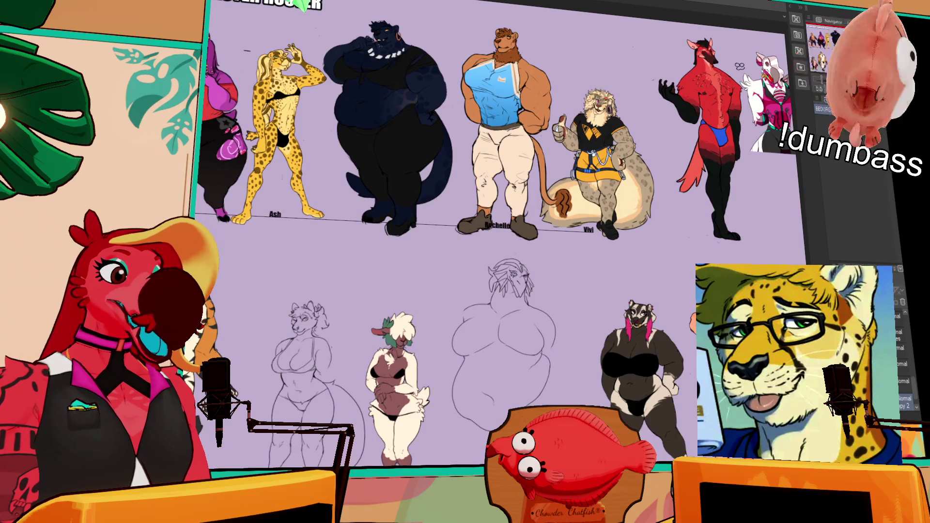
{"action": "left_click_drag", "start_coordinate": [484, 166], "coordinate": [566, 185]}
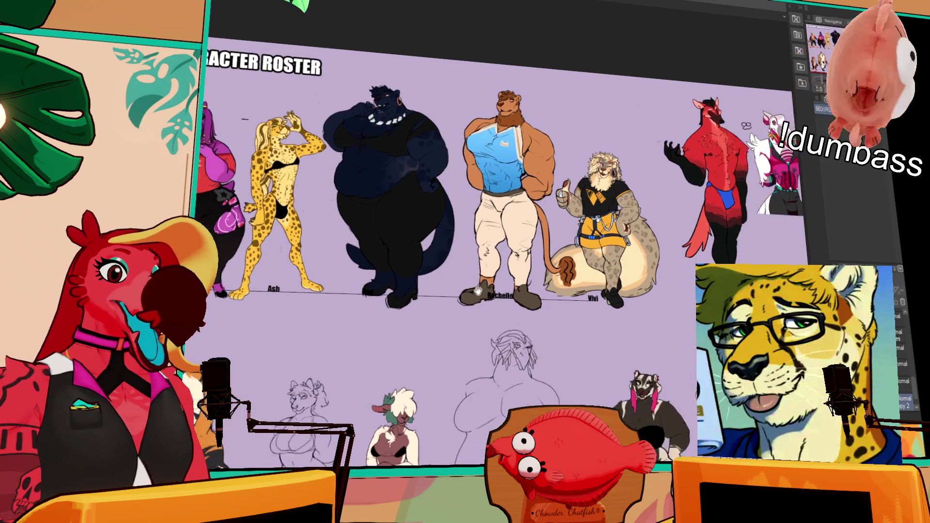
{"action": "scroll", "coordinate": [308, 305], "scroll_direction": "up", "scroll_amount": 3}
{"action": "scroll", "coordinate": [307, 305], "scroll_direction": "up", "scroll_amount": 3}
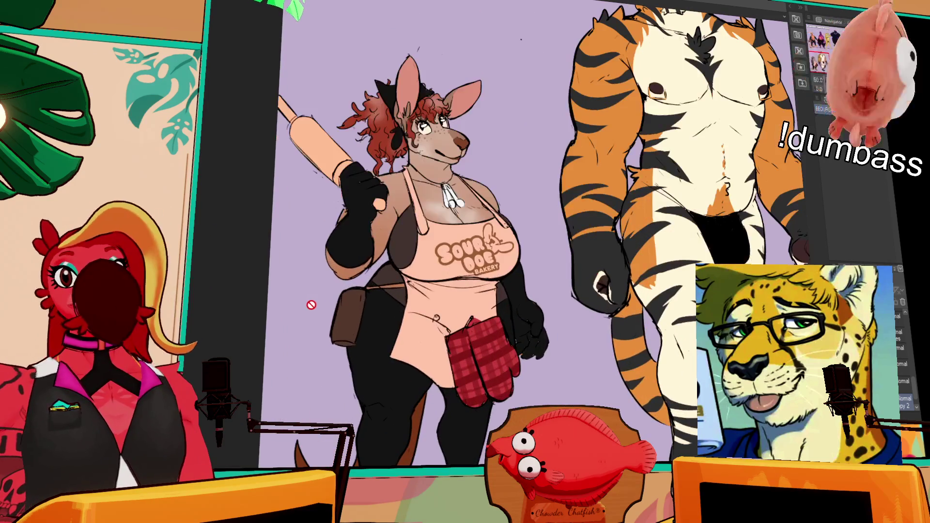
{"action": "mouse_move", "coordinate": [438, 286]}
{"action": "left_mouse_down"}
{"action": "mouse_move", "coordinate": [511, 302]}
{"action": "mouse_move", "coordinate": [388, 339]}
{"action": "mouse_move", "coordinate": [364, 388]}
{"action": "mouse_move", "coordinate": [246, 270]}
{"action": "left_mouse_up"}
{"action": "scroll", "coordinate": [246, 271], "scroll_direction": "right", "scroll_amount": 10}
{"action": "scroll", "coordinate": [246, 270], "scroll_direction": "up", "scroll_amount": 5}
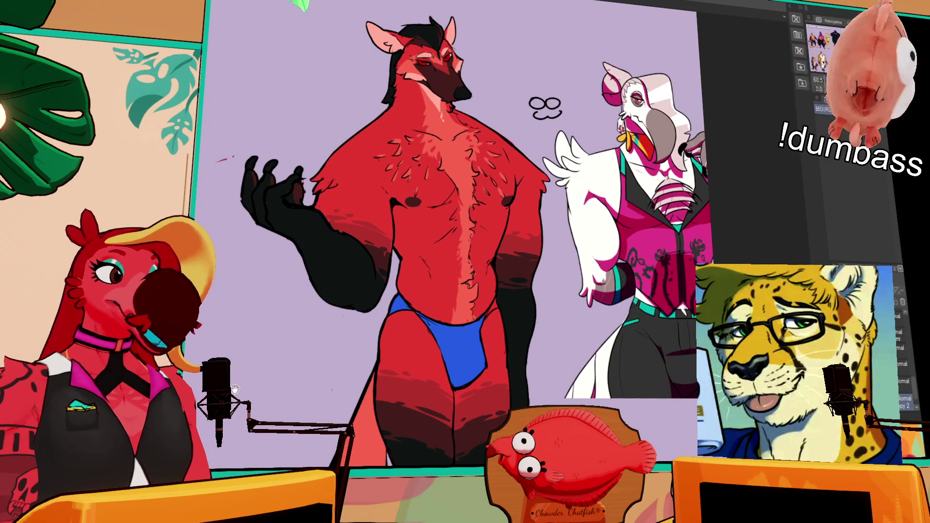
{"action": "scroll", "coordinate": [259, 273], "scroll_direction": "down", "scroll_amount": 5}
{"action": "scroll", "coordinate": [260, 273], "scroll_direction": "left", "scroll_amount": 2}
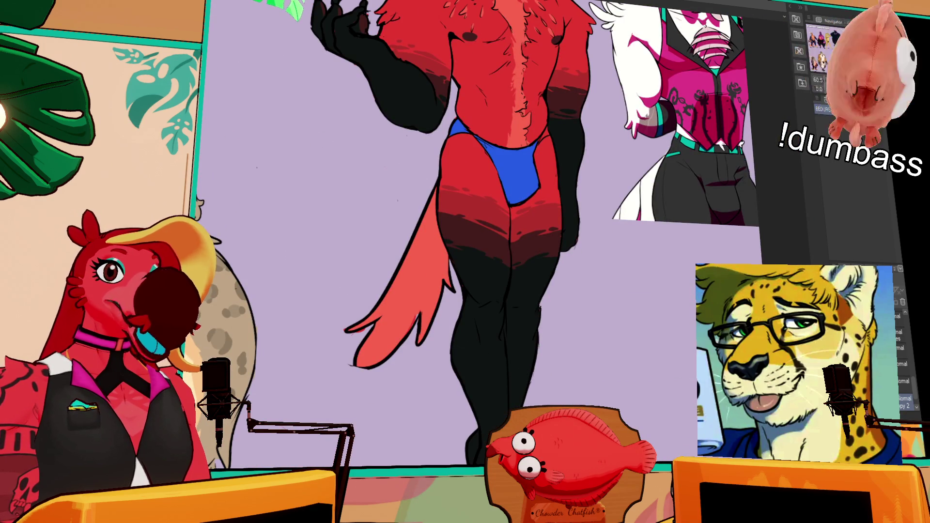
{"action": "scroll", "coordinate": [612, 308], "scroll_direction": "up", "scroll_amount": 5}
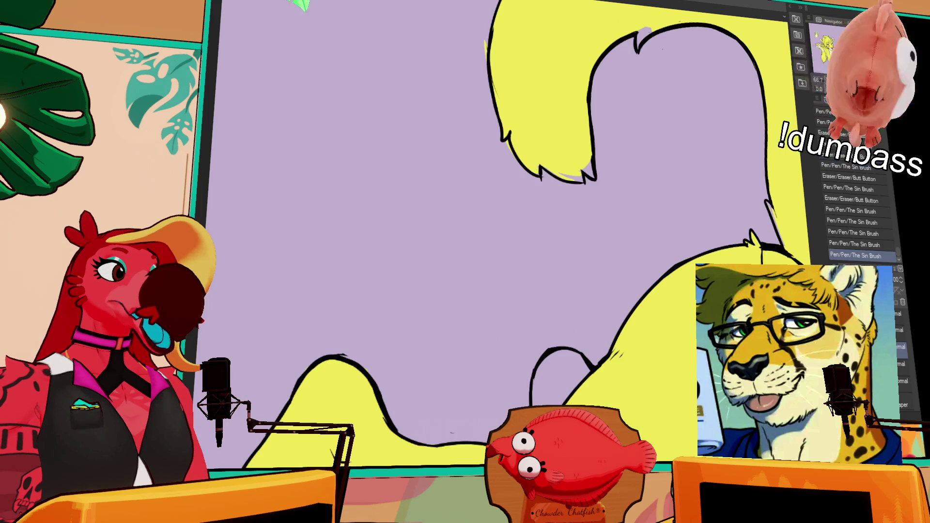
{"action": "left_click_drag", "start_coordinate": [626, 112], "coordinate": [651, 161]}
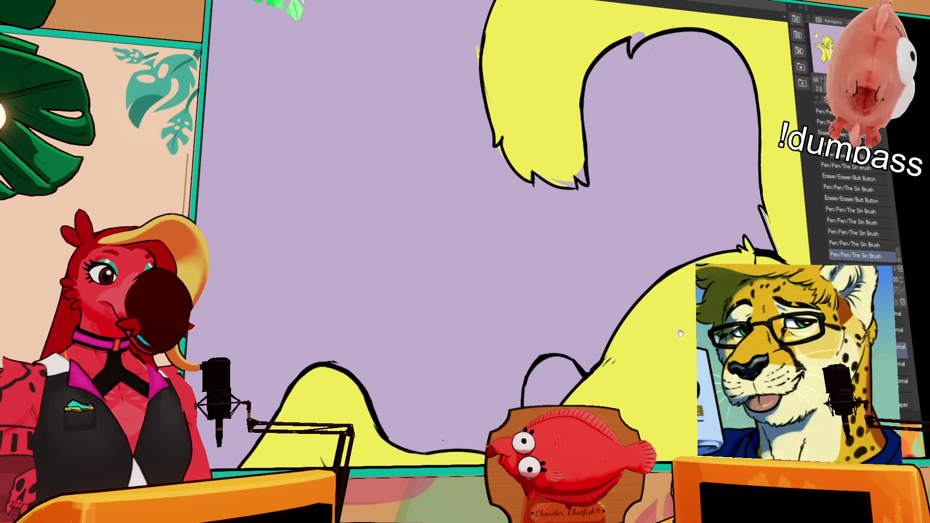
Step: Touch up the tail's bottom edge and erase roughness along its left edge
{"action": "left_click_drag", "start_coordinate": [680, 333], "coordinate": [637, 392]}
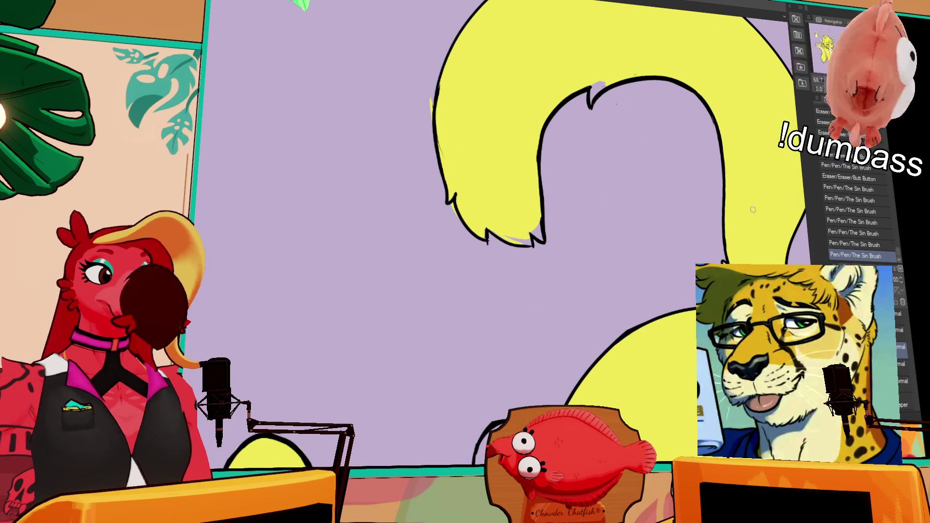
{"action": "left_click_drag", "start_coordinate": [533, 223], "coordinate": [538, 237]}
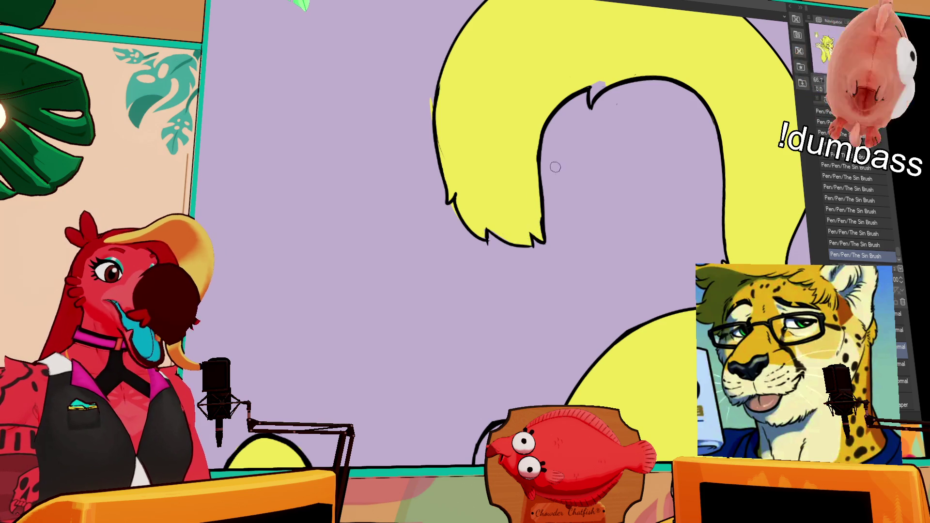
{"action": "left_click_drag", "start_coordinate": [554, 164], "coordinate": [572, 229]}
{"action": "key", "text": "ctrl+z"}
{"action": "key", "text": "ctrl+y"}
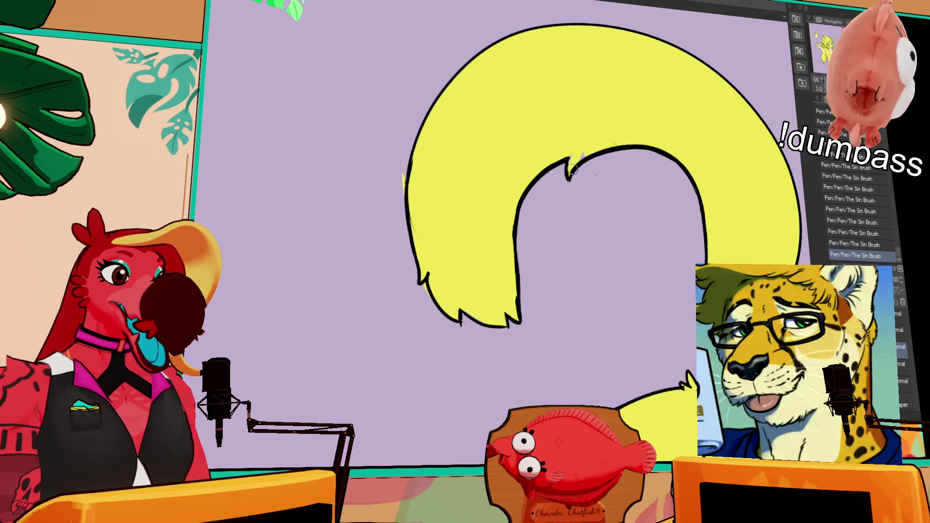
{"action": "left_click_drag", "start_coordinate": [401, 181], "coordinate": [414, 238]}
{"action": "left_click_drag", "start_coordinate": [601, 227], "coordinate": [592, 191]}
{"action": "left_click_drag", "start_coordinate": [422, 266], "coordinate": [428, 269]}
{"action": "left_click_drag", "start_coordinate": [567, 316], "coordinate": [561, 219]}
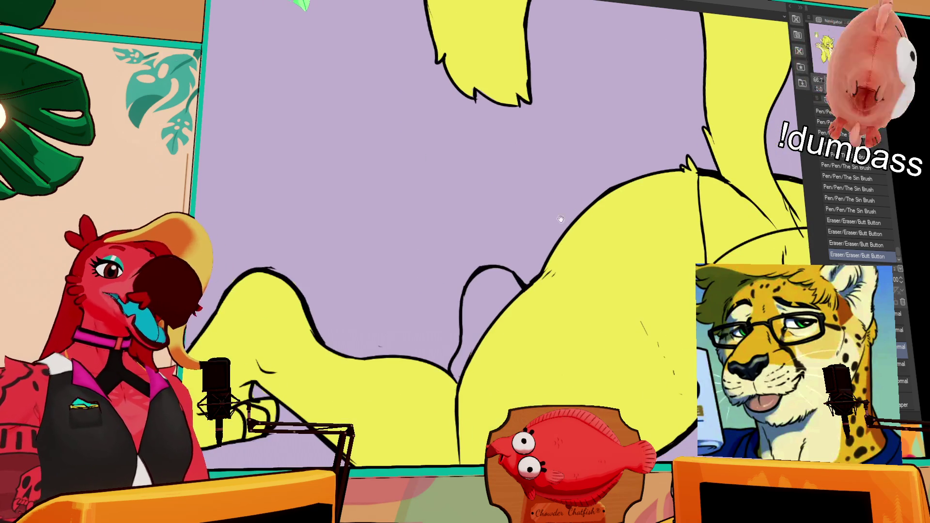
Step: Paint yellow into the lavender gaps on the body, tidy the fill edges, and fit the canvas
{"action": "mouse_move", "coordinate": [482, 367]}
{"action": "left_mouse_down"}
{"action": "mouse_move", "coordinate": [468, 349]}
{"action": "mouse_move", "coordinate": [479, 278]}
{"action": "left_mouse_up"}
{"action": "mouse_move", "coordinate": [469, 332]}
{"action": "left_mouse_down"}
{"action": "mouse_move", "coordinate": [470, 293]}
{"action": "mouse_move", "coordinate": [484, 286]}
{"action": "mouse_move", "coordinate": [482, 296]}
{"action": "mouse_move", "coordinate": [508, 276]}
{"action": "mouse_move", "coordinate": [497, 310]}
{"action": "mouse_move", "coordinate": [497, 282]}
{"action": "mouse_move", "coordinate": [523, 319]}
{"action": "left_mouse_up"}
{"action": "left_click_drag", "start_coordinate": [494, 273], "coordinate": [515, 295]}
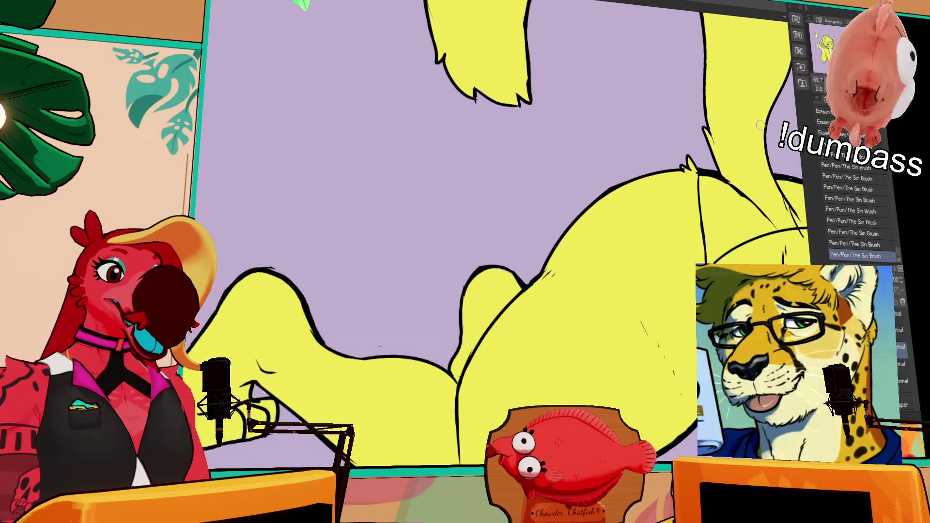
{"action": "key", "text": "ctrl+0"}
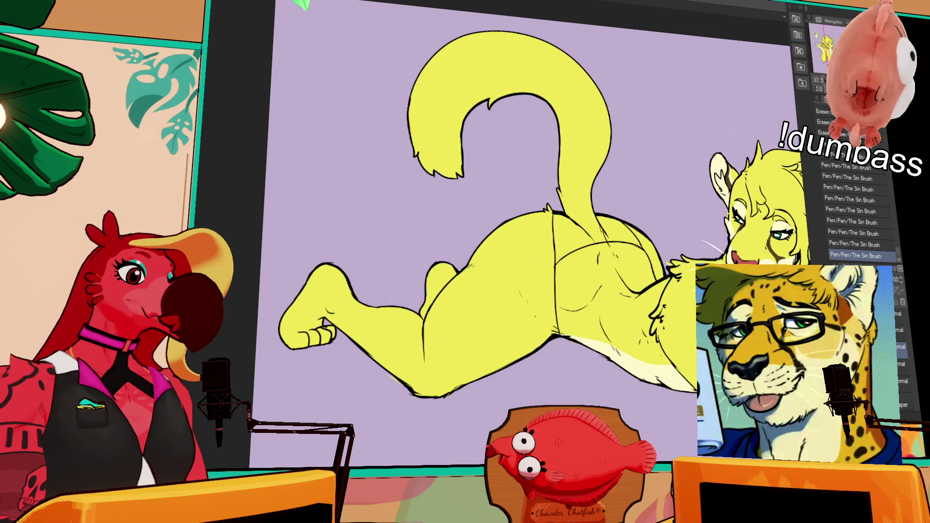
Step: Fill each bikini half with dark blue using the Fill tool, panning toward the head
{"action": "left_click", "coordinate": [571, 238]}
{"action": "left_click", "coordinate": [622, 233]}
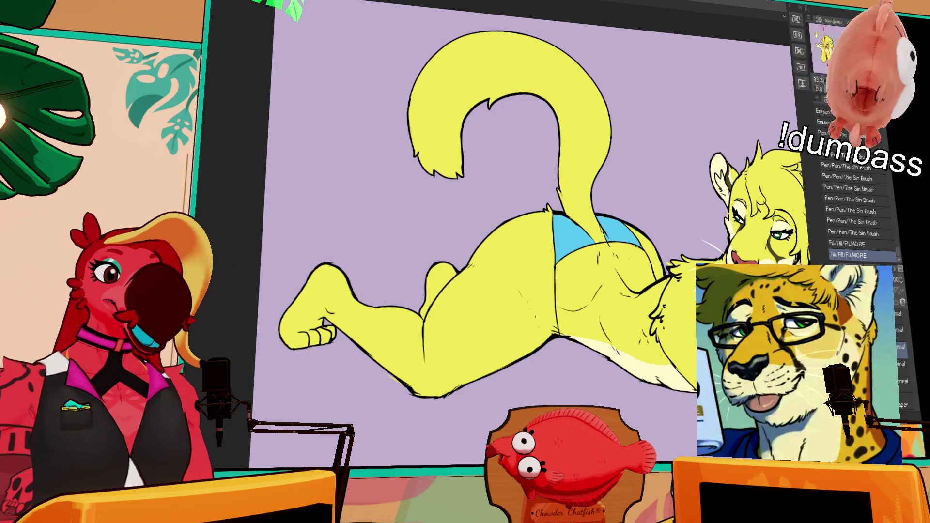
{"action": "left_click_drag", "start_coordinate": [623, 232], "coordinate": [492, 218]}
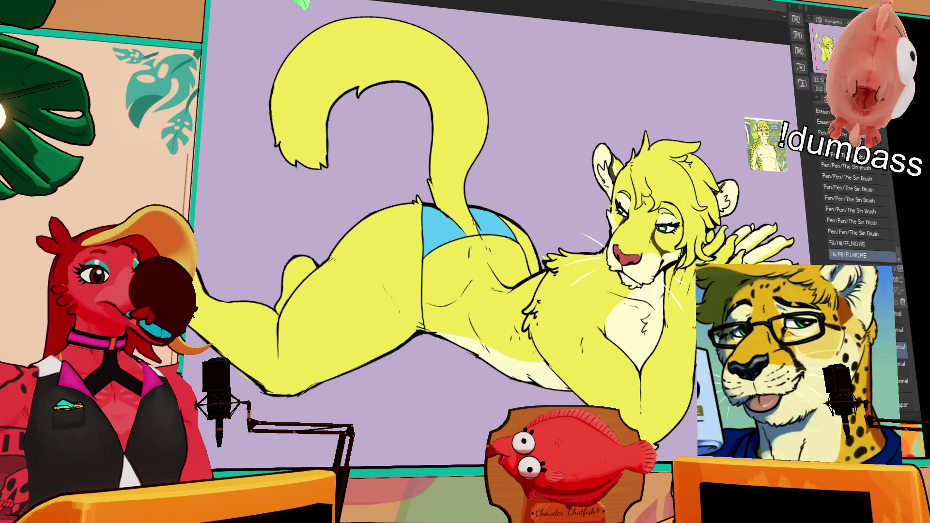
{"action": "left_click", "coordinate": [464, 246]}
{"action": "left_click", "coordinate": [492, 225]}
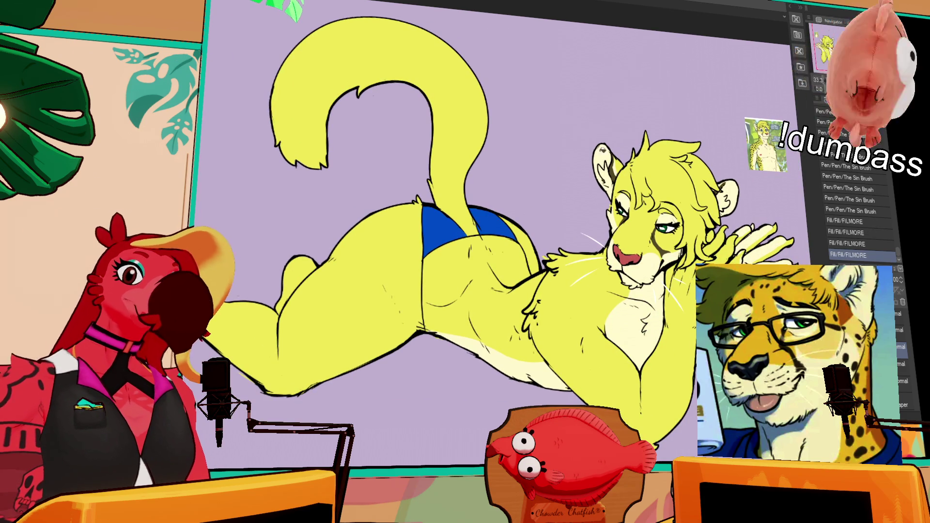
{"action": "left_click_drag", "start_coordinate": [715, 213], "coordinate": [654, 193]}
{"action": "left_click_drag", "start_coordinate": [740, 169], "coordinate": [712, 163]}
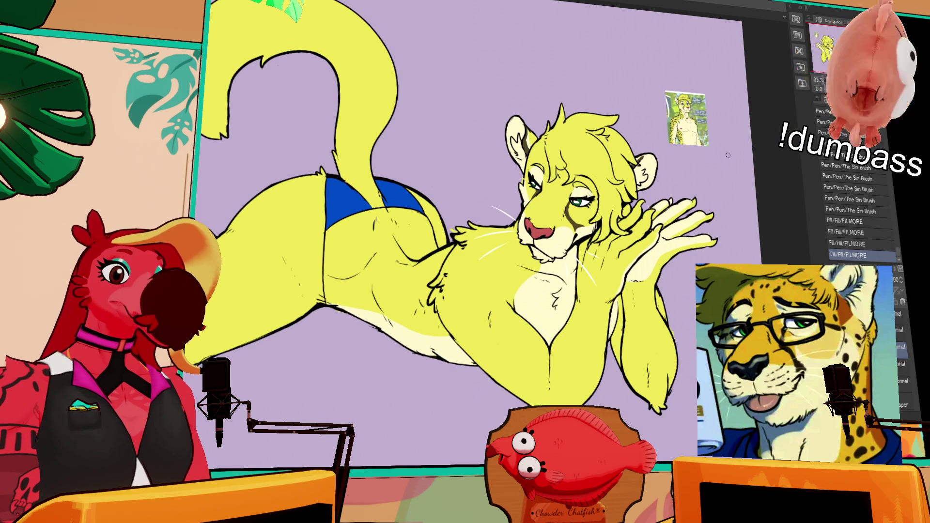
Step: Zoom in on the face and add short dark strokes above the eye and along both brows
{"action": "scroll", "coordinate": [688, 164], "scroll_direction": "up", "scroll_amount": 5}
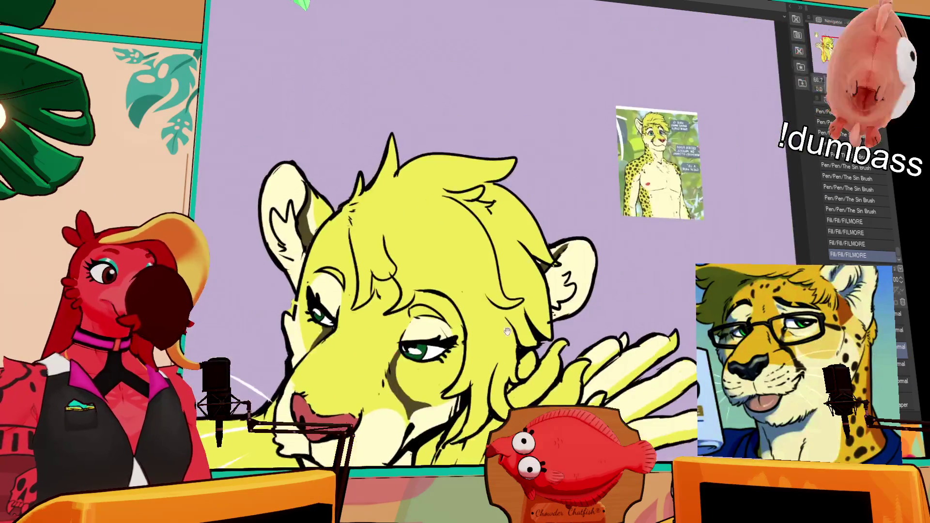
{"action": "left_click_drag", "start_coordinate": [588, 270], "coordinate": [597, 260]}
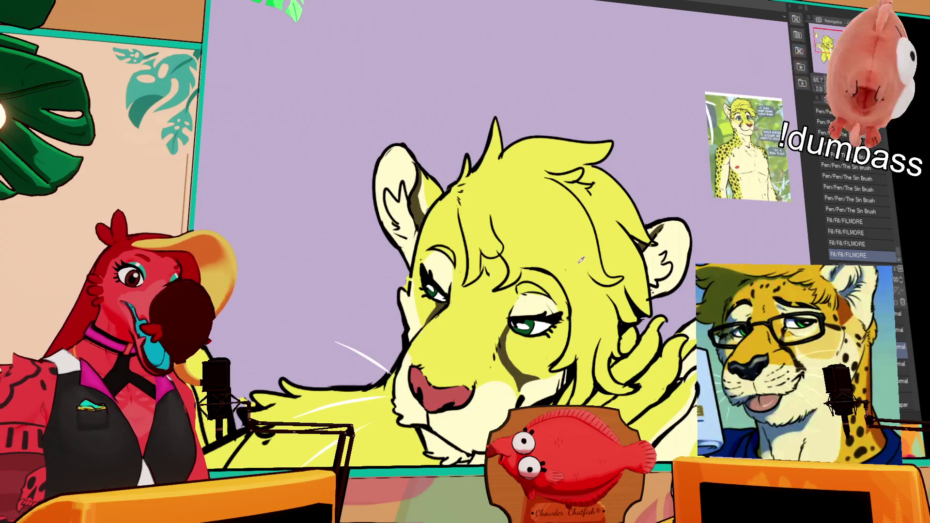
{"action": "left_click_drag", "start_coordinate": [518, 293], "coordinate": [545, 287]}
{"action": "mouse_move", "coordinate": [538, 289]}
{"action": "left_mouse_down"}
{"action": "mouse_move", "coordinate": [546, 285]}
{"action": "mouse_move", "coordinate": [533, 276]}
{"action": "left_mouse_up"}
{"action": "left_click_drag", "start_coordinate": [436, 256], "coordinate": [453, 250]}
{"action": "left_click_drag", "start_coordinate": [445, 256], "coordinate": [455, 248]}
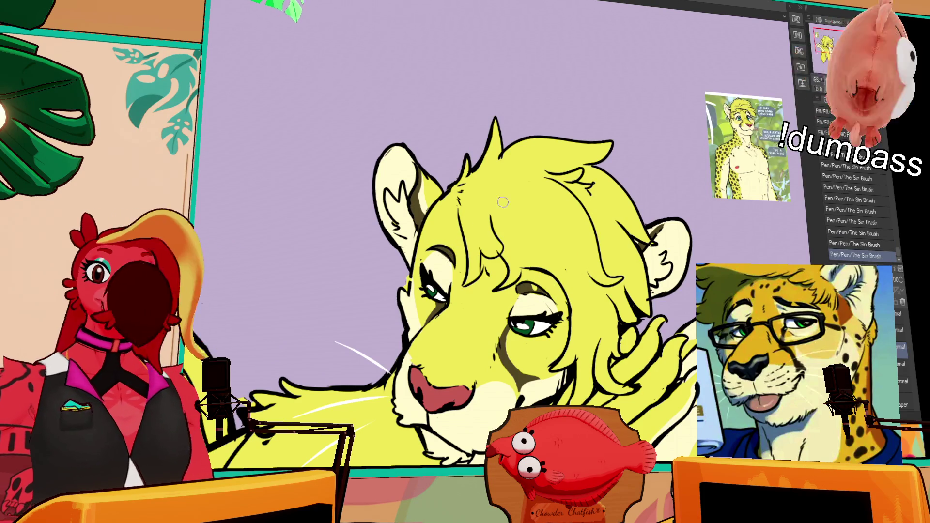
{"action": "left_click_drag", "start_coordinate": [685, 158], "coordinate": [693, 130]}
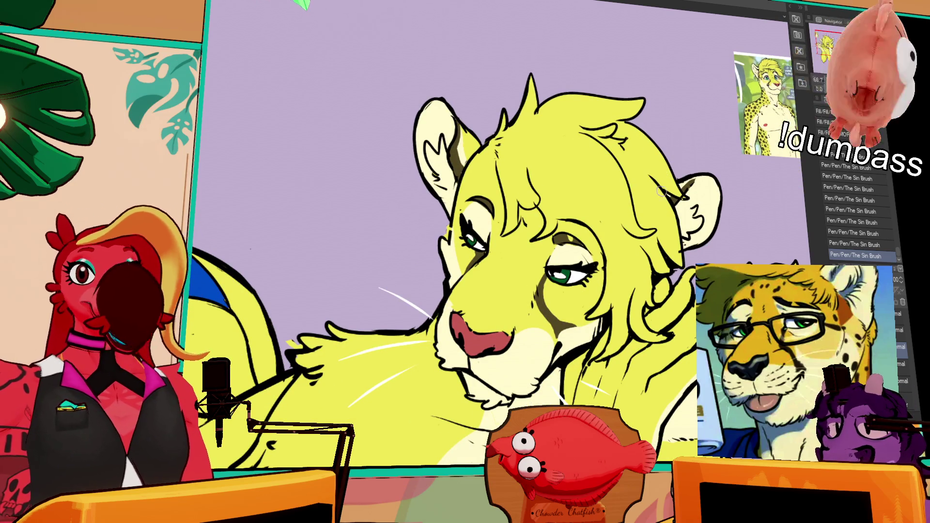
{"action": "left_click_drag", "start_coordinate": [662, 192], "coordinate": [667, 129]}
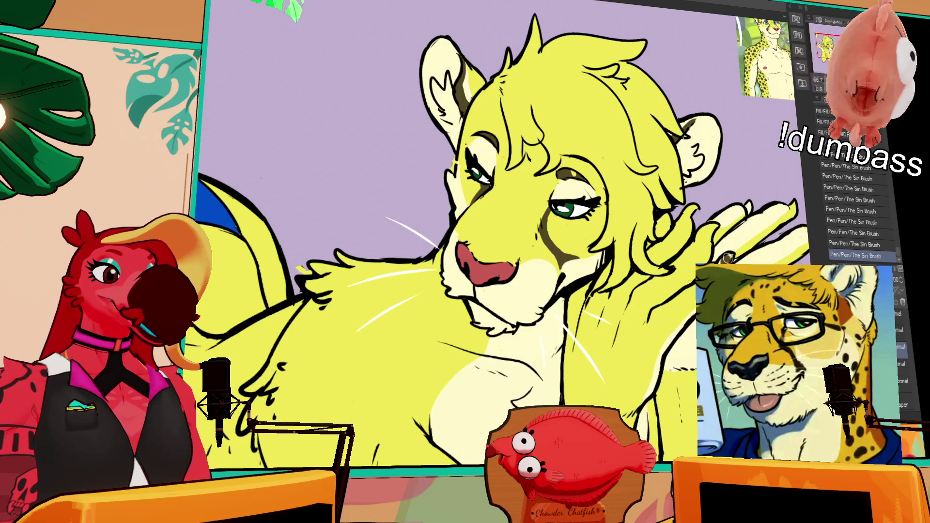
{"action": "key", "text": "ctrl+z"}
{"action": "key", "text": "ctrl+y"}
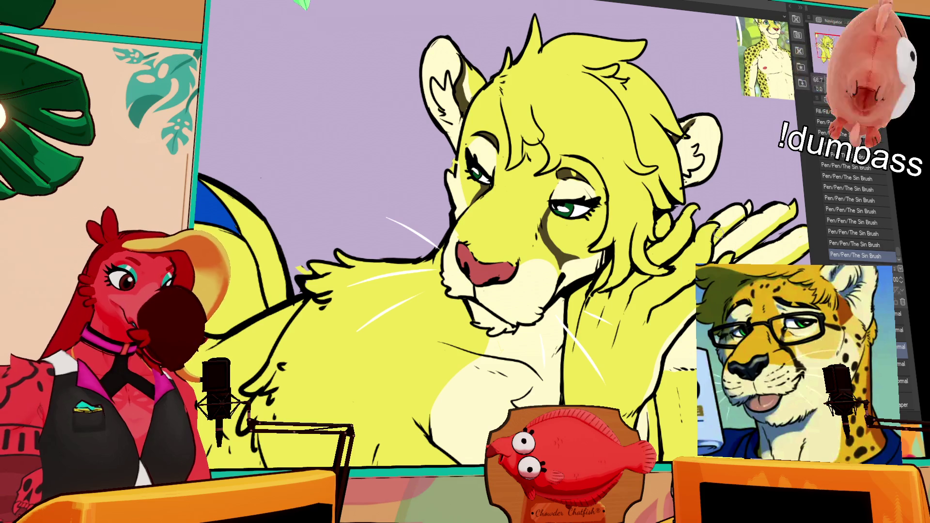
Step: Erase stray lineart bits around the brow and eye
{"action": "mouse_move", "coordinate": [616, 320]}
{"action": "left_mouse_down"}
{"action": "mouse_move", "coordinate": [660, 269]}
{"action": "mouse_move", "coordinate": [678, 275]}
{"action": "mouse_move", "coordinate": [705, 318]}
{"action": "mouse_move", "coordinate": [717, 367]}
{"action": "left_mouse_up"}
{"action": "scroll", "coordinate": [467, 296], "scroll_direction": "up", "scroll_amount": 3}
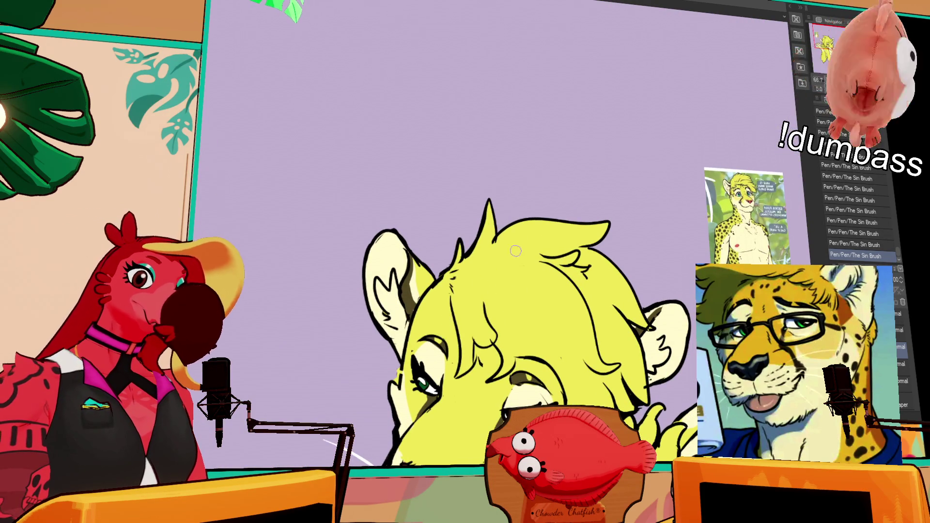
{"action": "left_click_drag", "start_coordinate": [664, 247], "coordinate": [653, 213]}
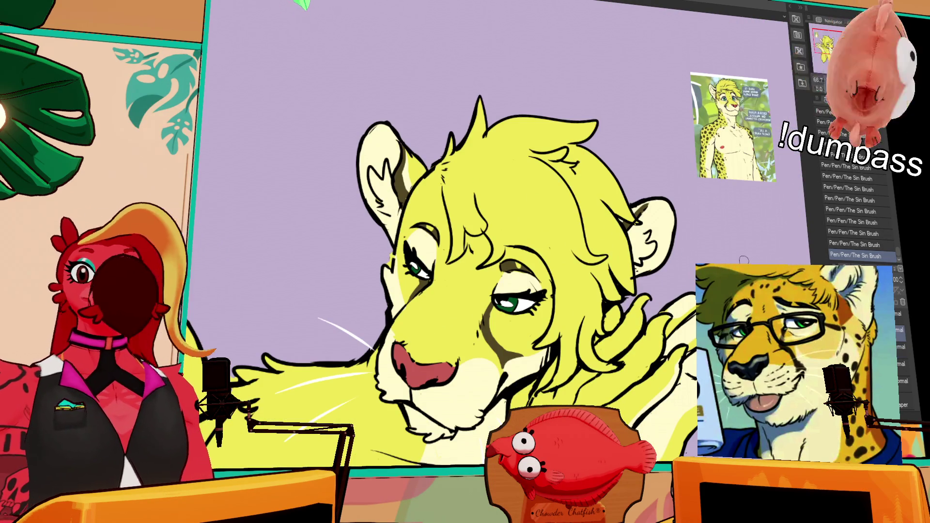
{"action": "left_click_drag", "start_coordinate": [429, 225], "coordinate": [436, 222]}
{"action": "left_click_drag", "start_coordinate": [517, 272], "coordinate": [519, 259]}
{"action": "left_click_drag", "start_coordinate": [564, 223], "coordinate": [567, 227]}
{"action": "left_click_drag", "start_coordinate": [578, 274], "coordinate": [588, 231]}
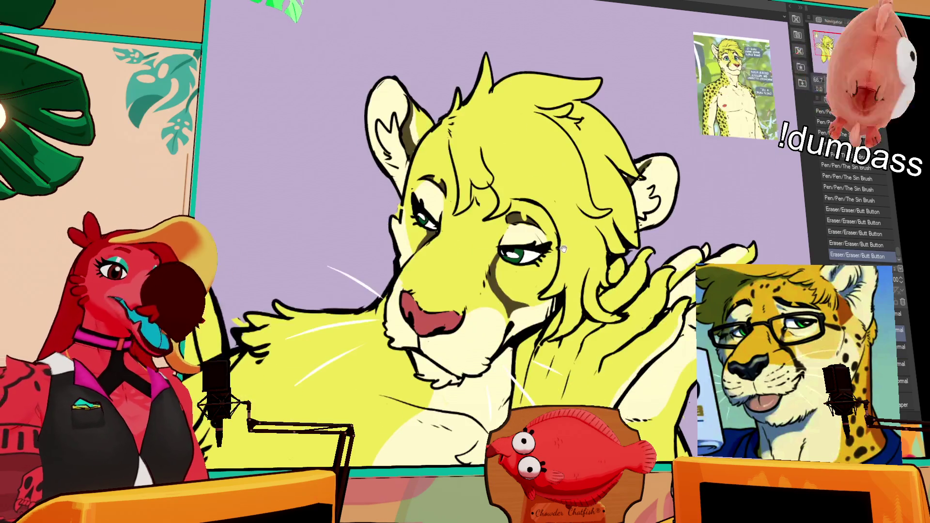
{"action": "left_click_drag", "start_coordinate": [528, 215], "coordinate": [562, 200]}
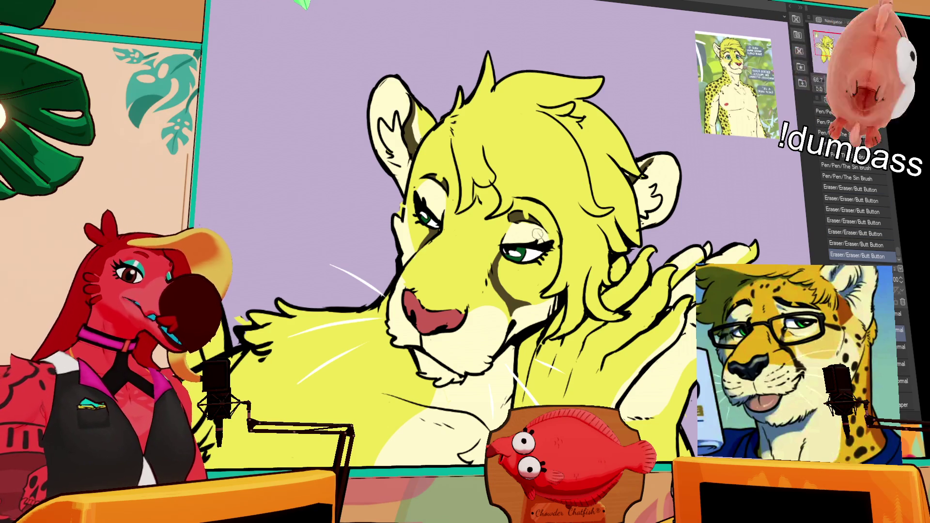
{"action": "key", "text": "ctrl+z"}
{"action": "key", "text": "ctrl+z"}
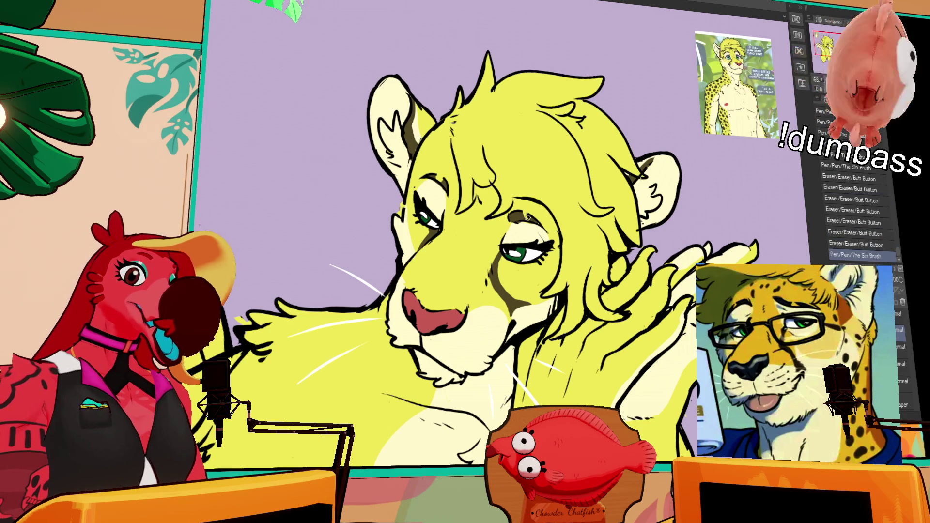
{"action": "key", "text": "ctrl+y"}
{"action": "key", "text": "ctrl+y"}
{"action": "key", "text": "ctrl+y"}
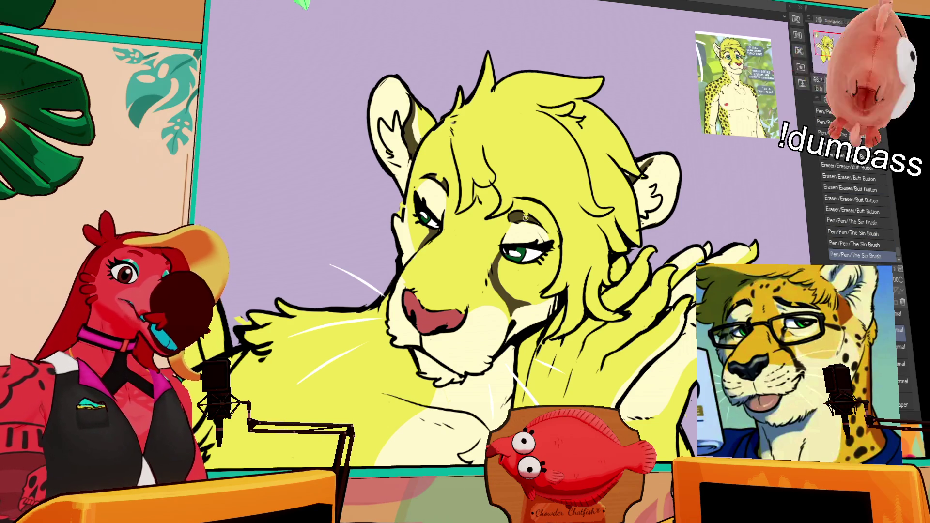
{"action": "left_click_drag", "start_coordinate": [462, 210], "coordinate": [509, 249]}
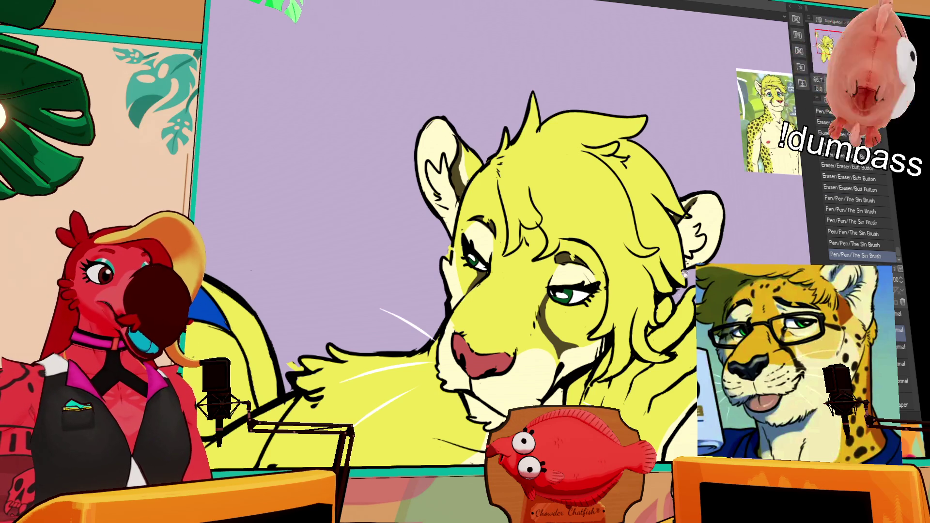
{"action": "mouse_move", "coordinate": [676, 266]}
{"action": "left_mouse_down"}
{"action": "mouse_move", "coordinate": [697, 228]}
{"action": "mouse_move", "coordinate": [670, 193]}
{"action": "left_mouse_up"}
Step: Erase the stray marks near the feline's hand
{"action": "scroll", "coordinate": [678, 223], "scroll_direction": "down", "scroll_amount": 2}
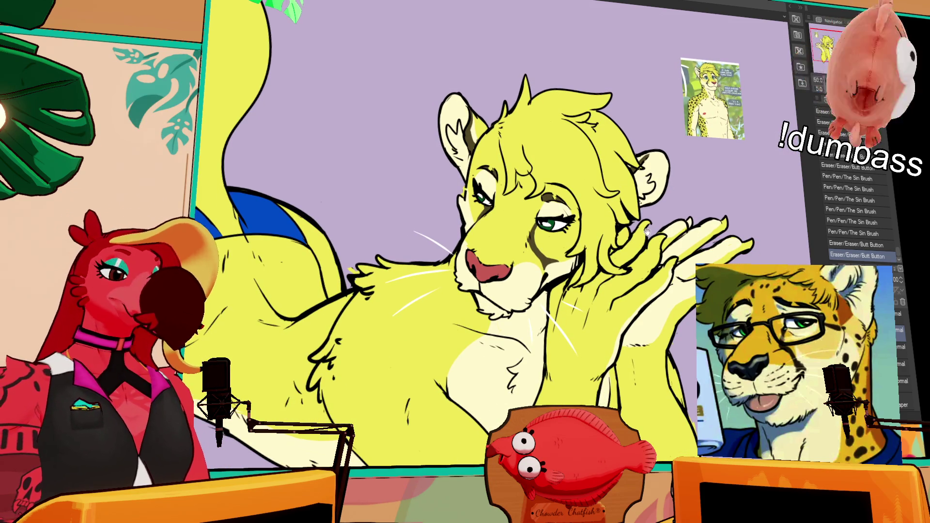
{"action": "mouse_move", "coordinate": [647, 220]}
{"action": "left_mouse_down"}
{"action": "mouse_move", "coordinate": [651, 189]}
{"action": "mouse_move", "coordinate": [621, 169]}
{"action": "left_mouse_up"}
{"action": "scroll", "coordinate": [618, 186], "scroll_direction": "down", "scroll_amount": 3}
{"action": "left_click_drag", "start_coordinate": [689, 300], "coordinate": [690, 271]}
{"action": "left_click_drag", "start_coordinate": [690, 218], "coordinate": [672, 154]}
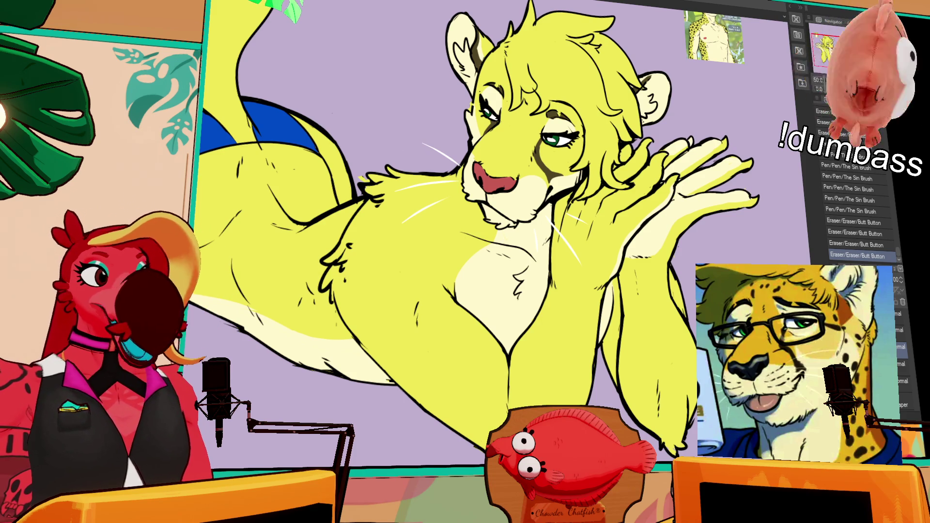
Step: Bring the body into view and create a new raster layer for the spots
{"action": "scroll", "coordinate": [660, 99], "scroll_direction": "up", "scroll_amount": 2}
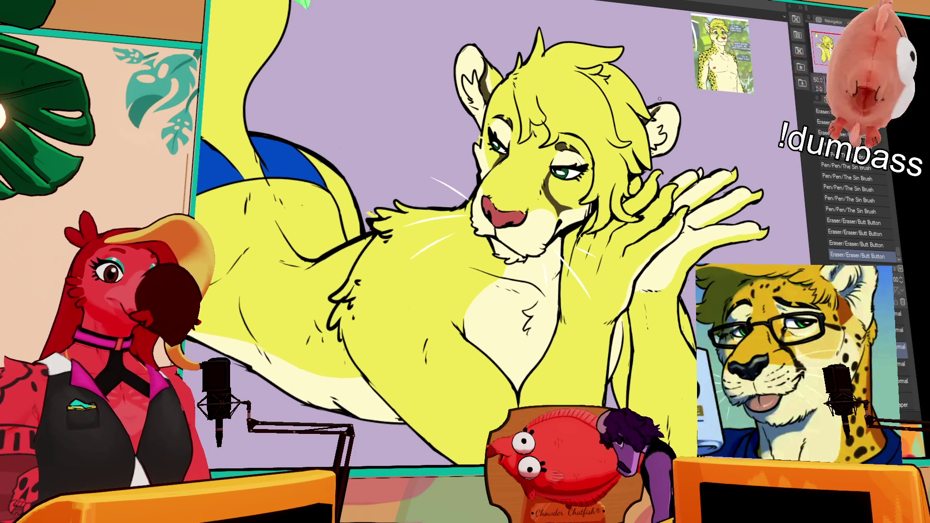
{"action": "left_click_drag", "start_coordinate": [603, 122], "coordinate": [690, 127]}
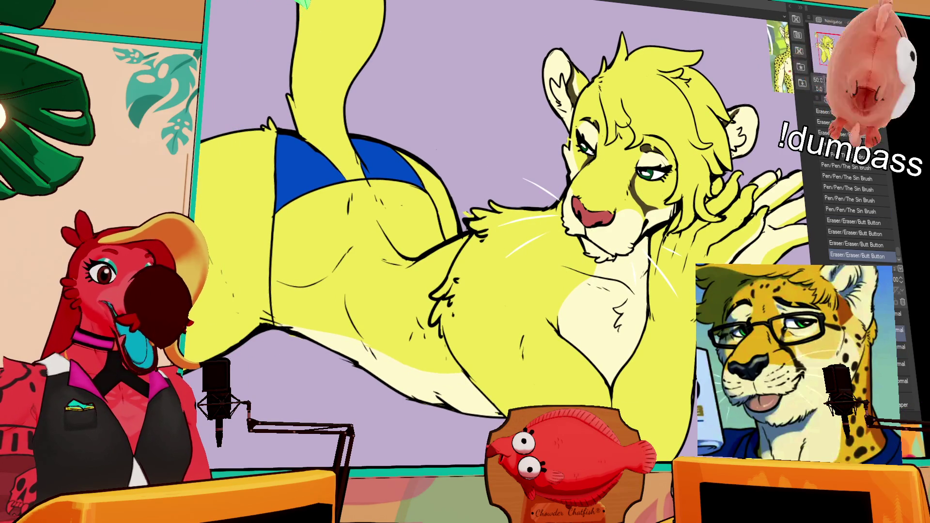
{"action": "key", "text": "ctrl+shift+n"}
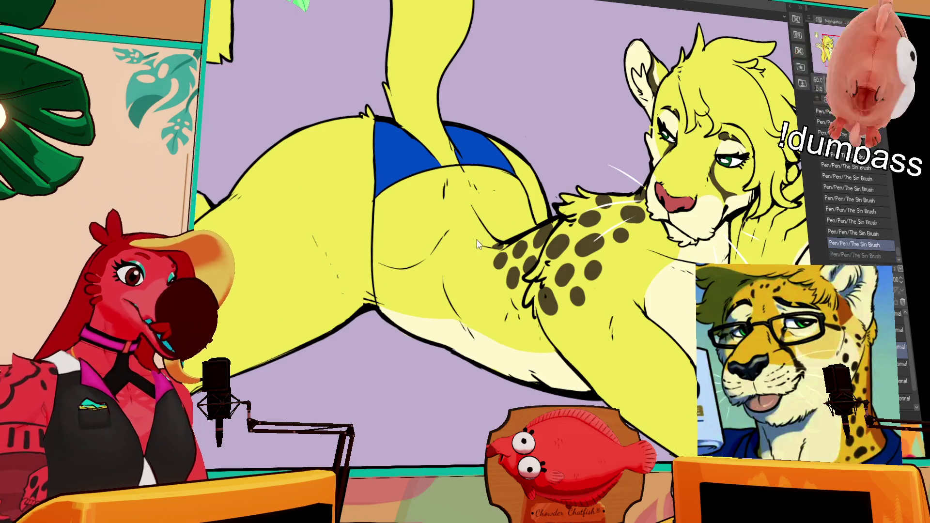
Step: Dab a cluster of dark spots onto the hip, redoing misplaced ones
{"action": "left_click", "coordinate": [504, 231]}
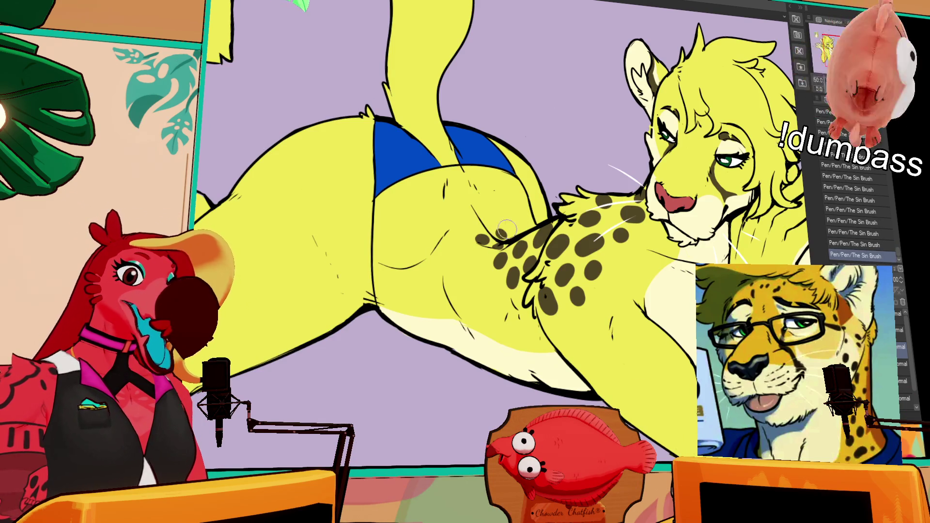
{"action": "left_click", "coordinate": [468, 225]}
{"action": "left_click", "coordinate": [479, 221]}
{"action": "left_click", "coordinate": [474, 257]}
{"action": "key", "text": "ctrl+z"}
{"action": "left_click", "coordinate": [457, 237]}
{"action": "left_click", "coordinate": [460, 236]}
{"action": "key", "text": "ctrl+z"}
{"action": "left_click", "coordinate": [461, 238]}
{"action": "left_click", "coordinate": [480, 242]}
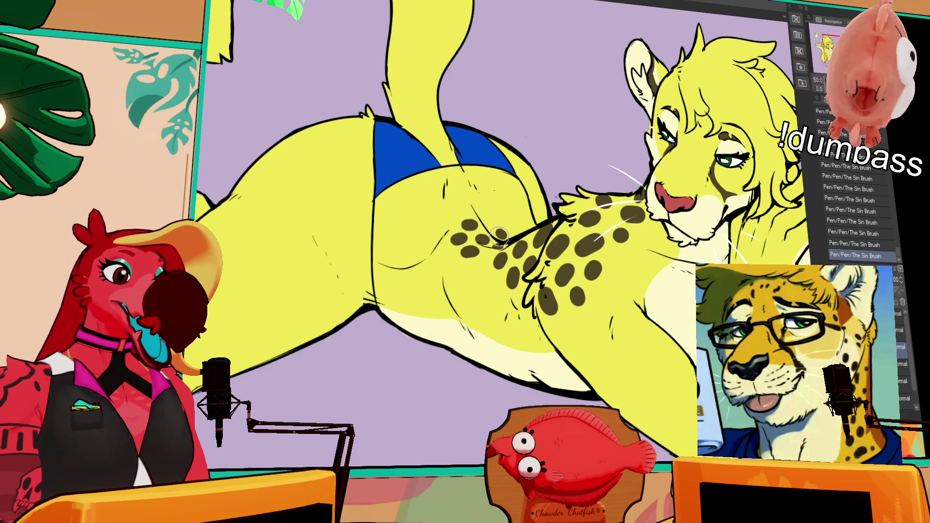
{"action": "key", "text": "ctrl+z"}
{"action": "left_click", "coordinate": [446, 252]}
{"action": "left_click", "coordinate": [480, 264]}
{"action": "key", "text": "ctrl+z"}
{"action": "left_click", "coordinate": [480, 265]}
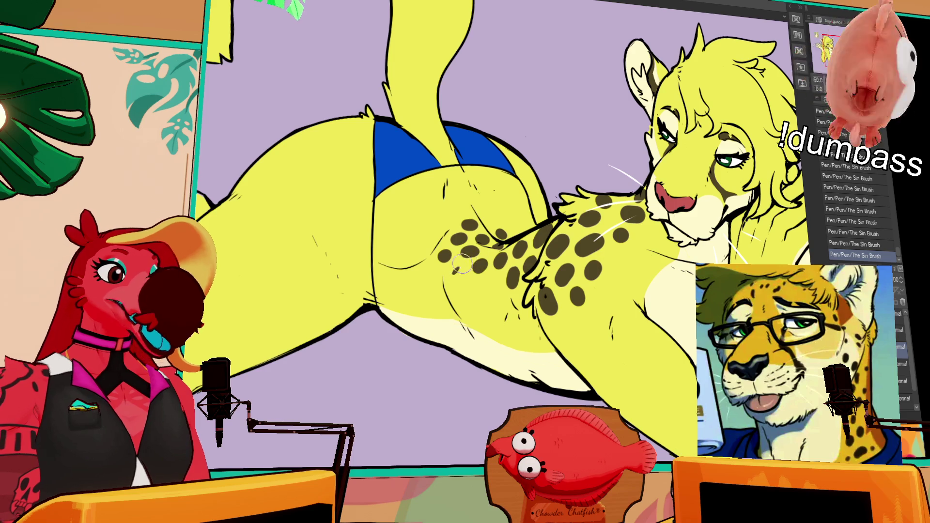
Step: Add dark spots down the upper leg, repositioning one leg spot several times
{"action": "left_click", "coordinate": [460, 268]}
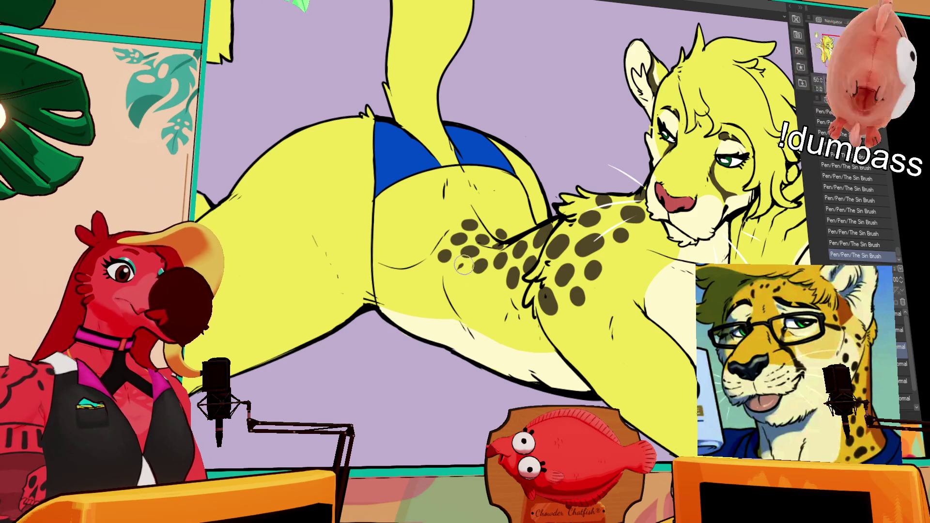
{"action": "left_click", "coordinate": [486, 280]}
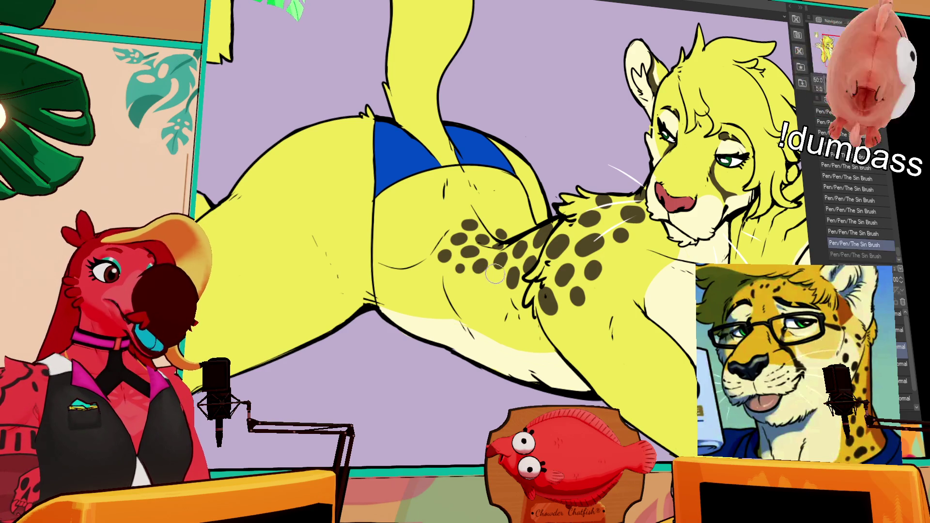
{"action": "left_click", "coordinate": [467, 286]}
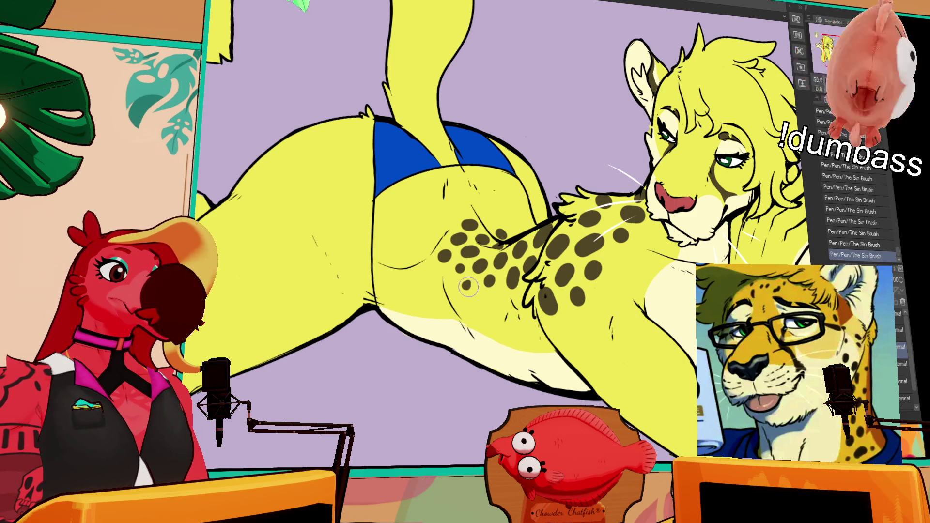
{"action": "left_click", "coordinate": [436, 270]}
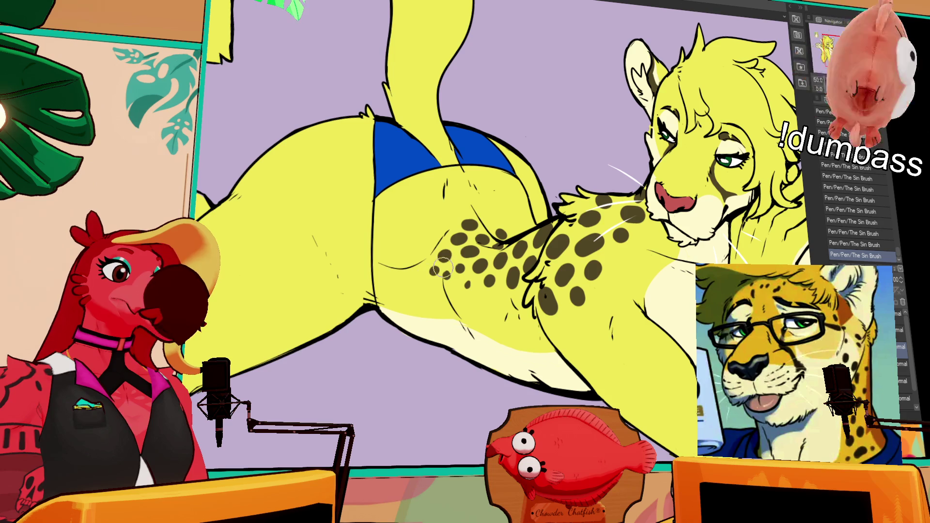
{"action": "left_click", "coordinate": [422, 252]}
{"action": "left_click", "coordinate": [493, 220]}
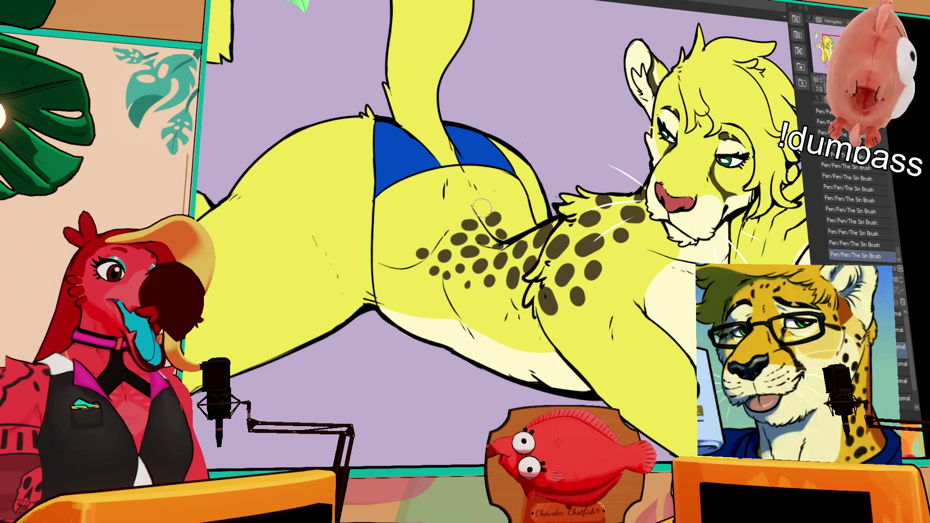
{"action": "key", "text": "ctrl+z"}
{"action": "left_click", "coordinate": [444, 221]}
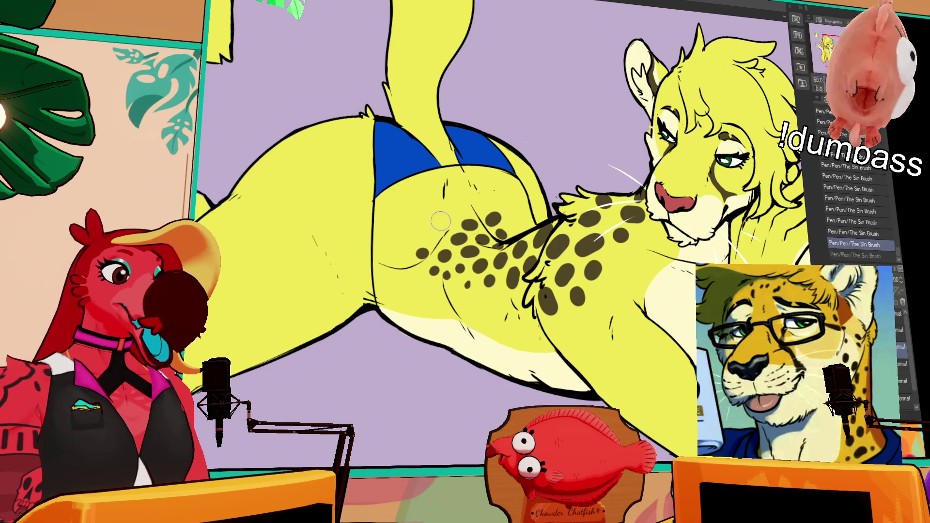
{"action": "key", "text": "ctrl+z"}
{"action": "left_click", "coordinate": [441, 221]}
{"action": "key", "text": "ctrl+z"}
{"action": "left_click", "coordinate": [442, 220]}
{"action": "key", "text": "ctrl+z"}
{"action": "left_click", "coordinate": [442, 221]}
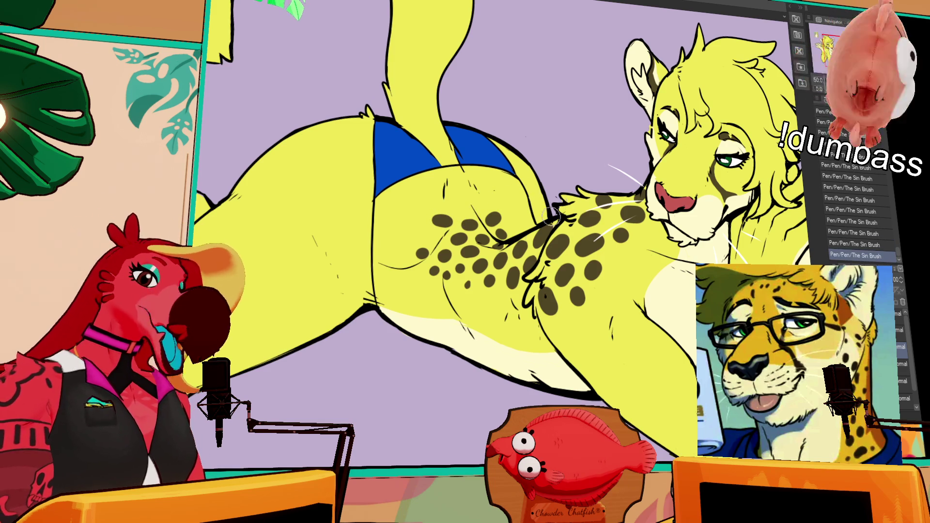
{"action": "key", "text": "ctrl+z"}
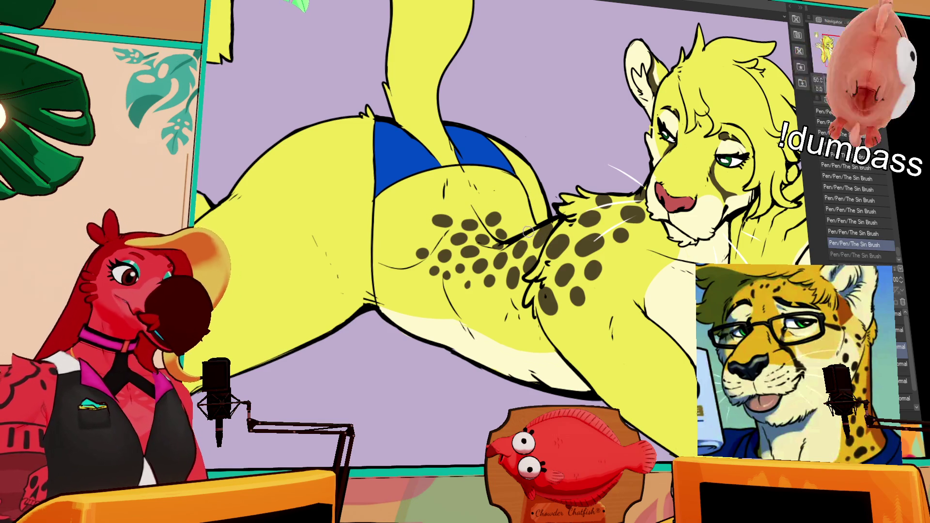
{"action": "left_click", "coordinate": [529, 231]}
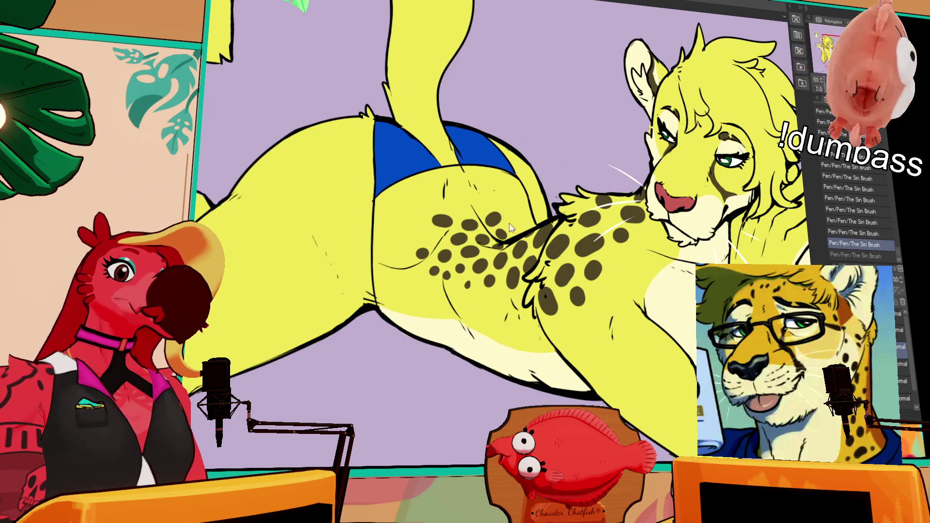
Step: Fill out the hip cluster with more spots up to the upper hip
{"action": "left_click", "coordinate": [509, 208]}
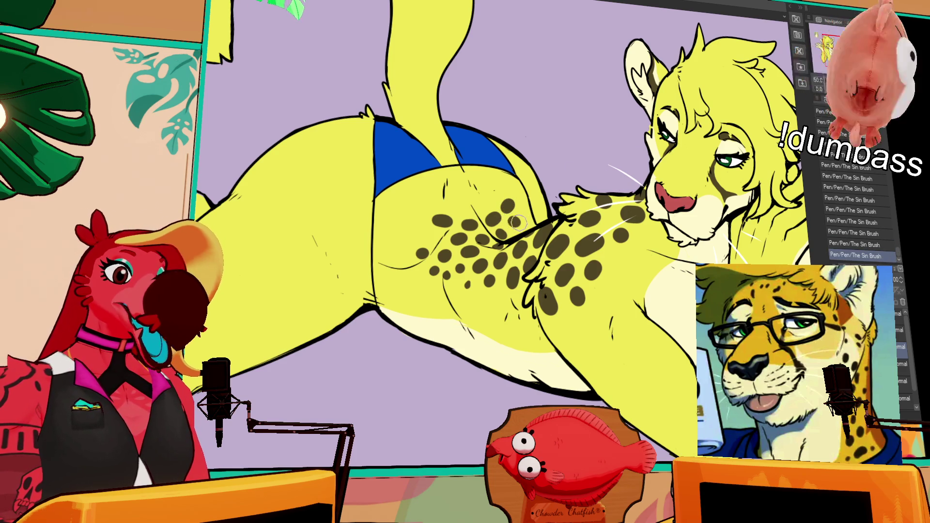
{"action": "left_click", "coordinate": [514, 221]}
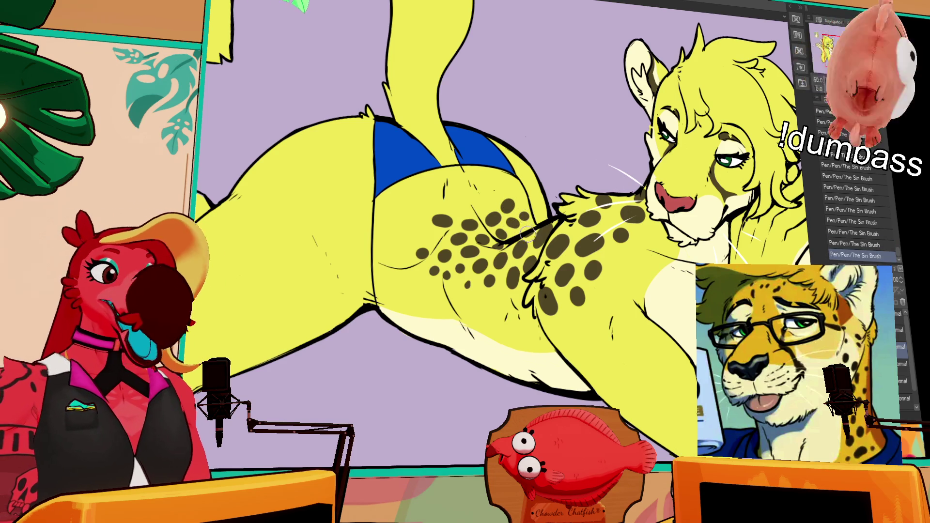
{"action": "left_click", "coordinate": [454, 207]}
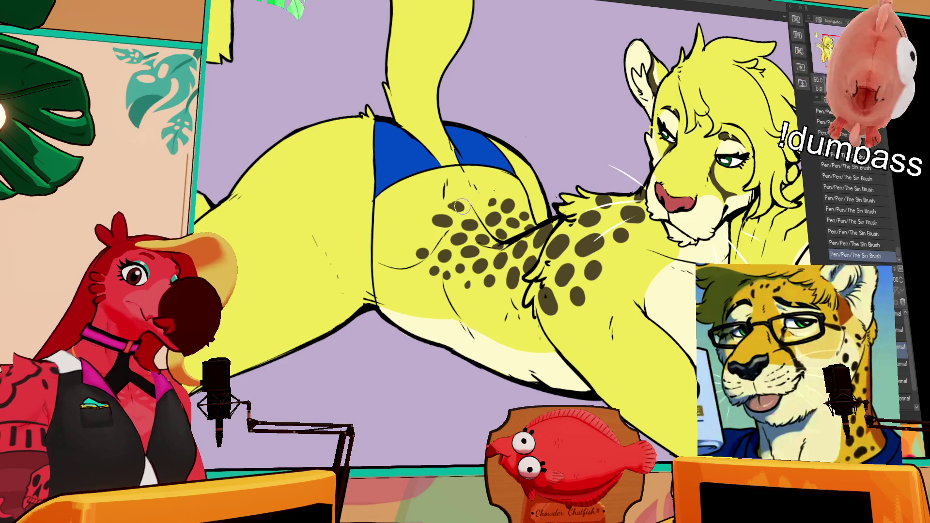
{"action": "left_click", "coordinate": [426, 234]}
{"action": "left_click", "coordinate": [407, 226]}
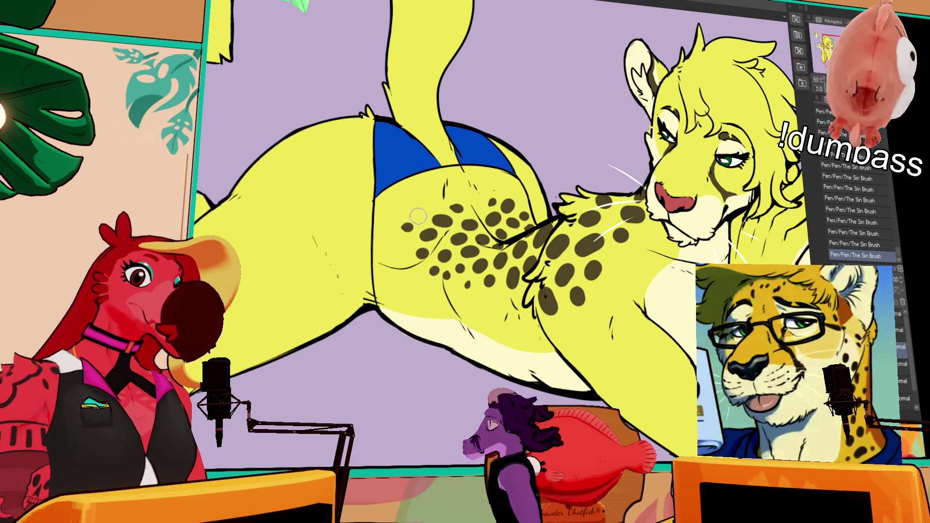
{"action": "left_click", "coordinate": [419, 216]}
{"action": "left_click", "coordinate": [423, 201]}
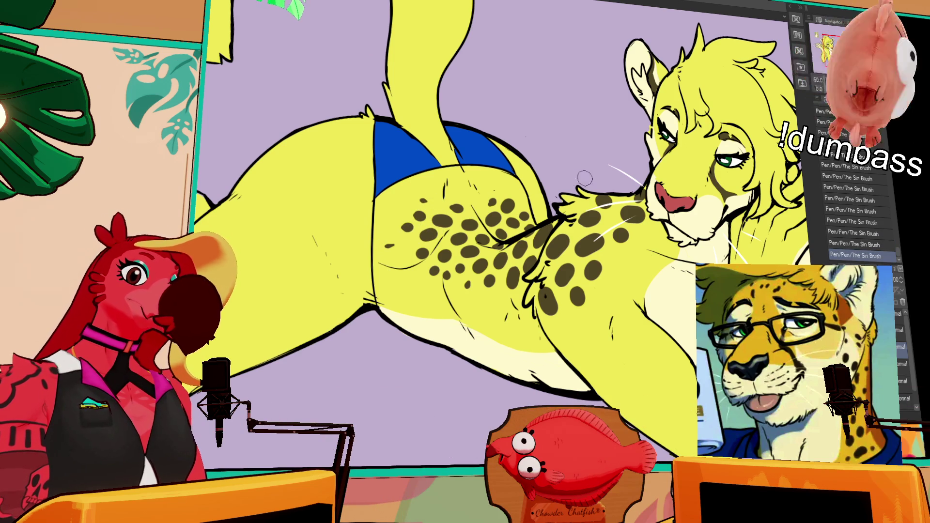
{"action": "left_click", "coordinate": [504, 191]}
{"action": "left_click", "coordinate": [488, 186]}
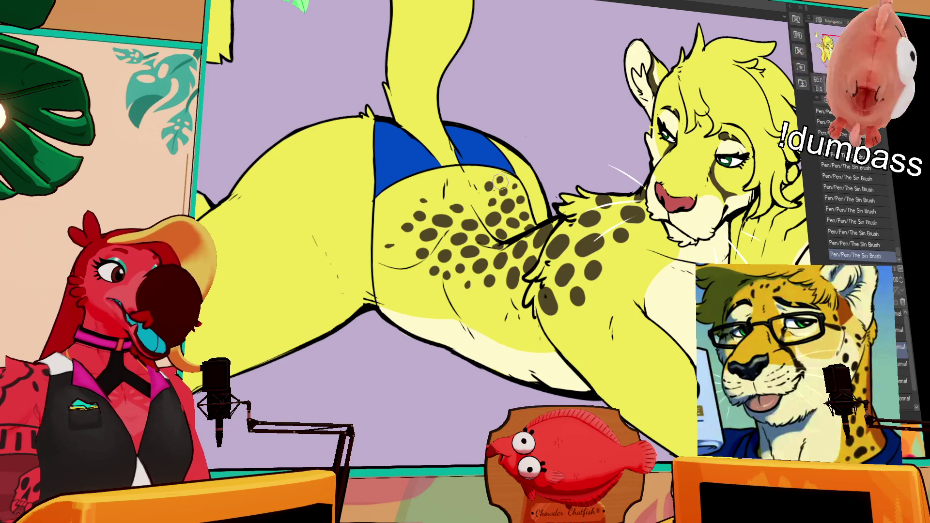
{"action": "left_click_drag", "start_coordinate": [495, 204], "coordinate": [504, 255]}
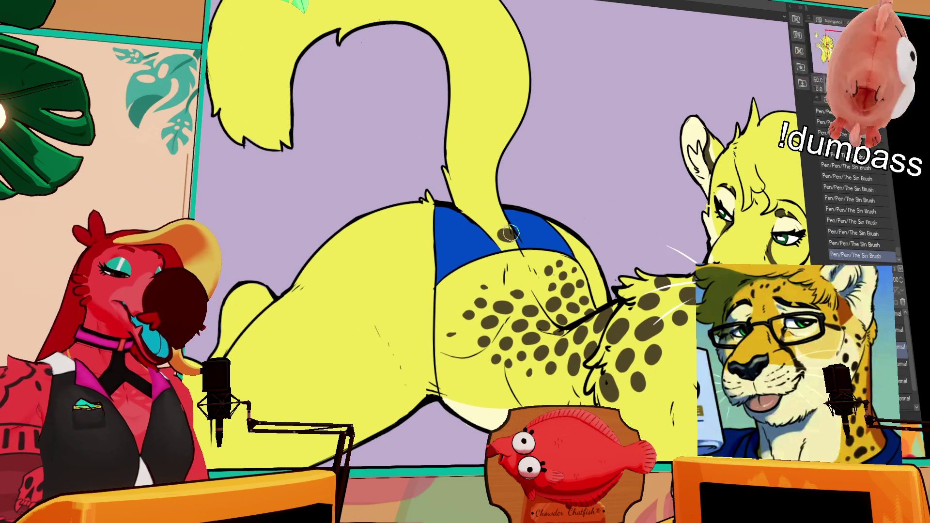
Step: Paint a column of dark spots up the tail base, adjusting the topmost spot
{"action": "key", "text": "ctrl+z"}
{"action": "left_click", "coordinate": [487, 214]}
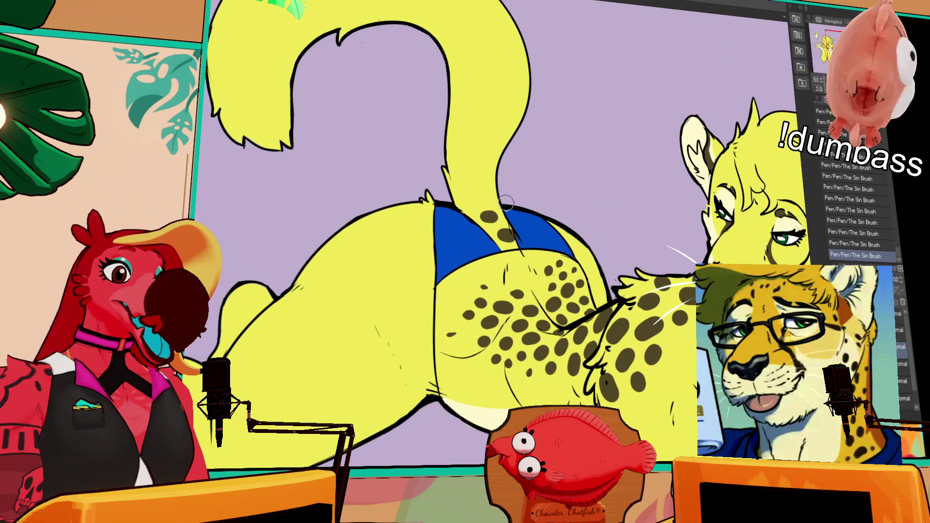
{"action": "left_click", "coordinate": [492, 200]}
{"action": "left_click", "coordinate": [469, 202]}
{"action": "left_click", "coordinate": [477, 181]}
{"action": "key", "text": "ctrl+z"}
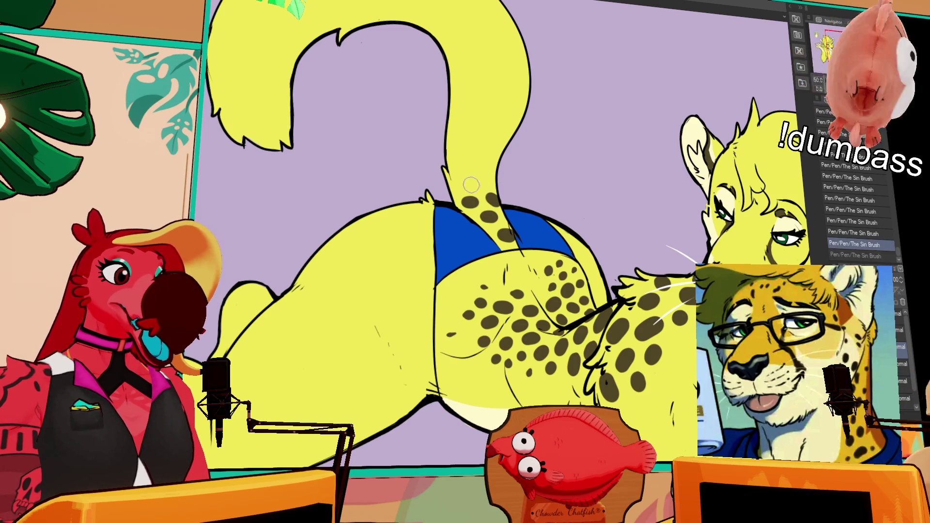
{"action": "left_click", "coordinate": [472, 184]}
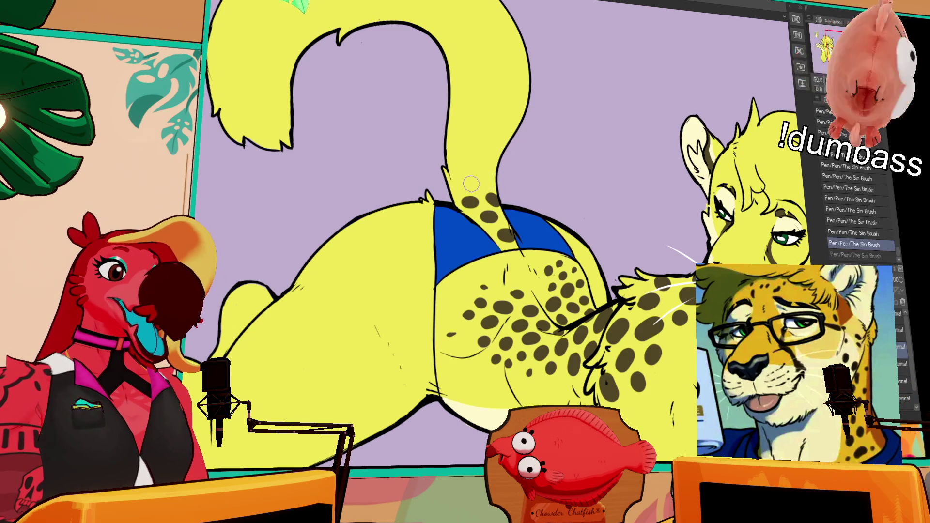
{"action": "left_click_drag", "start_coordinate": [534, 149], "coordinate": [536, 175]}
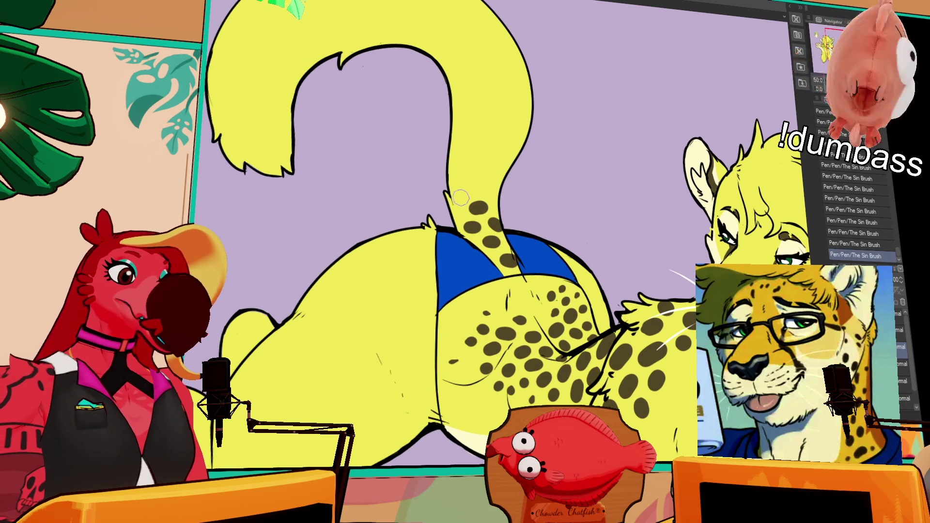
{"action": "key", "text": "ctrl+z"}
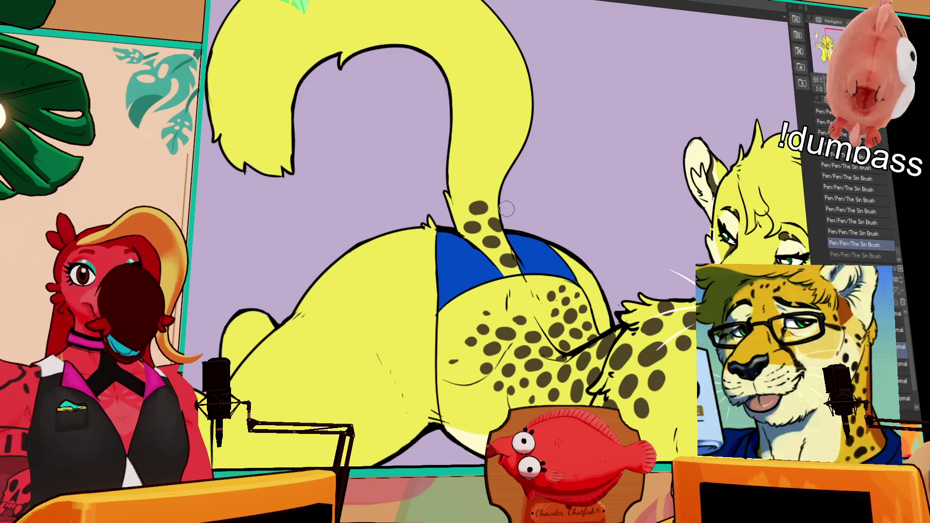
{"action": "left_click", "coordinate": [485, 187]}
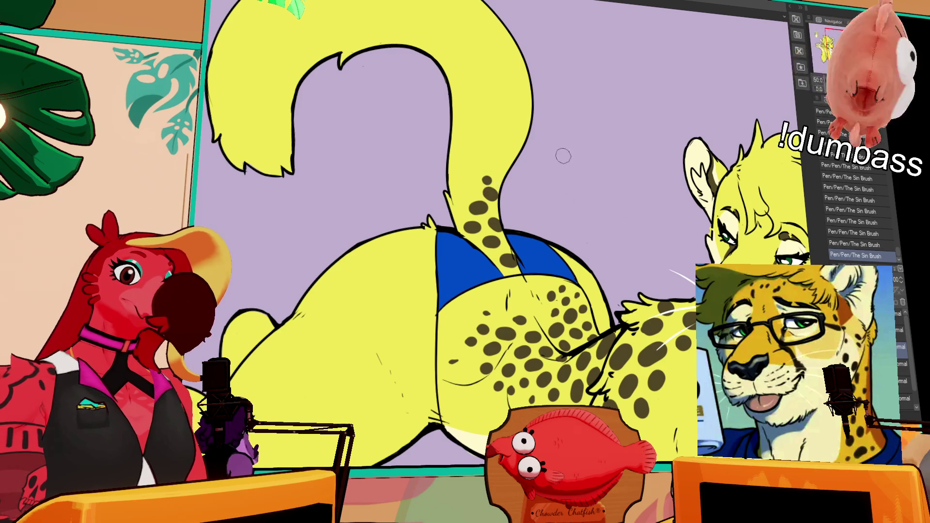
Step: Toggle the newest tail spots off and on to compare, keeping them
{"action": "scroll", "coordinate": [527, 219], "scroll_direction": "down", "scroll_amount": 3}
{"action": "key", "text": "ctrl+z"}
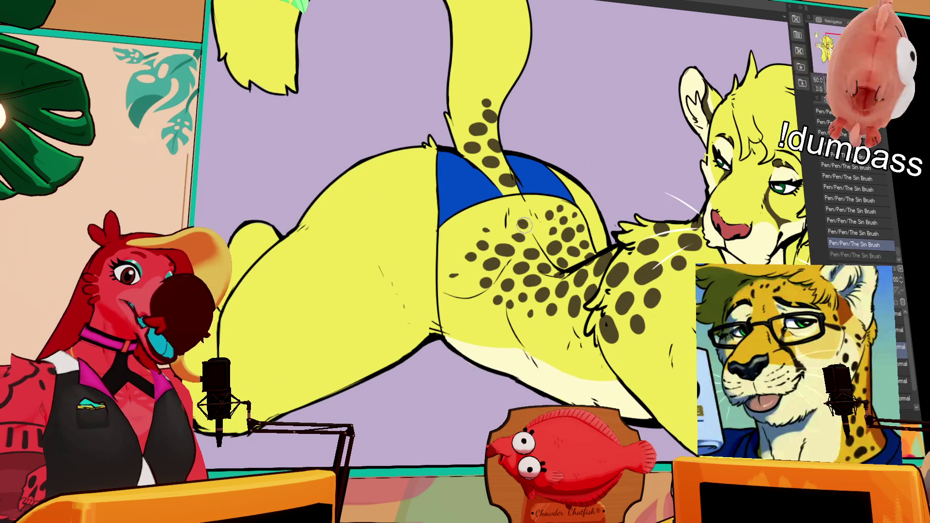
{"action": "key", "text": "ctrl+y"}
{"action": "key", "text": "ctrl+z"}
{"action": "key", "text": "ctrl+y"}
{"action": "key", "text": "ctrl+z"}
{"action": "key", "text": "ctrl+y"}
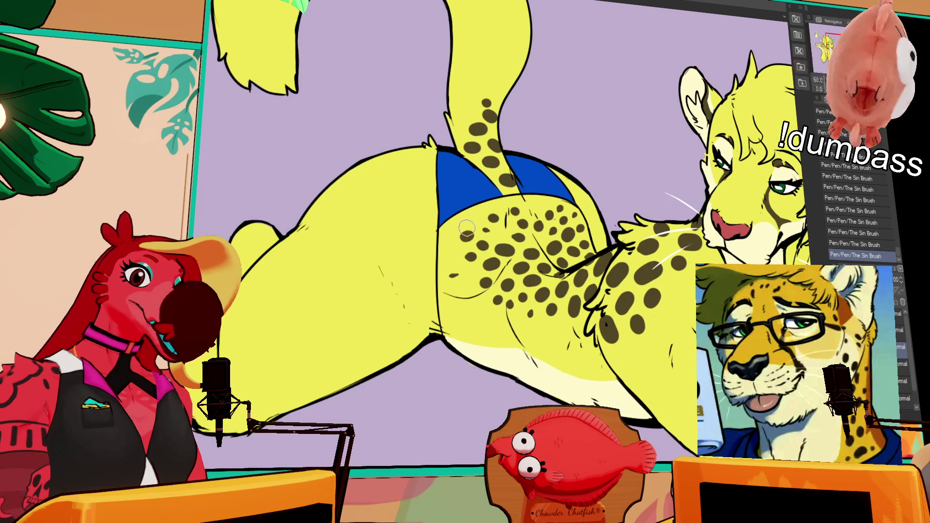
{"action": "key", "text": "ctrl+z"}
{"action": "key", "text": "ctrl+y"}
{"action": "key", "text": "ctrl+z"}
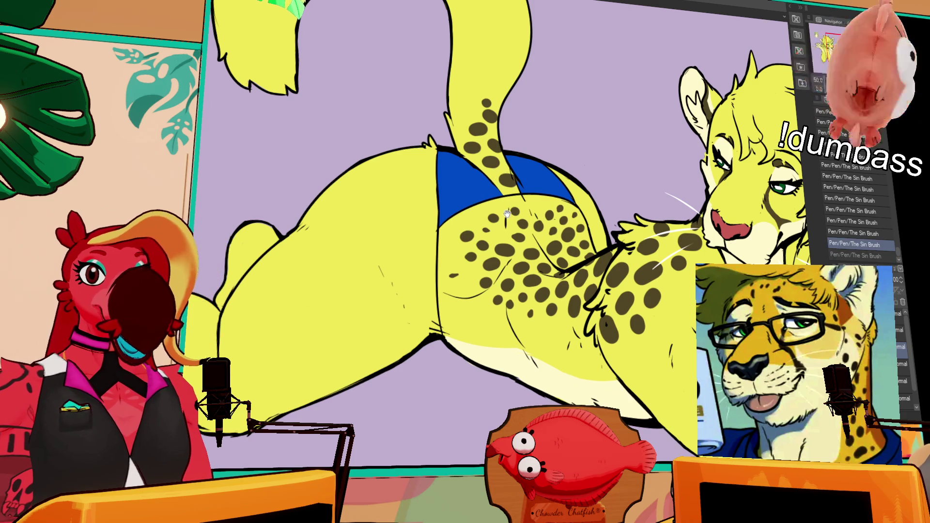
{"action": "left_click_drag", "start_coordinate": [506, 213], "coordinate": [502, 207]}
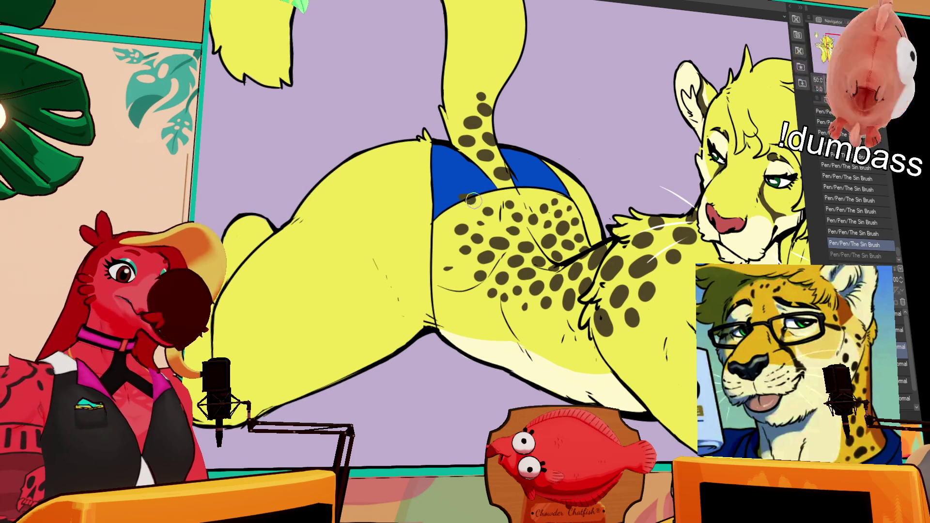
{"action": "key", "text": "ctrl+y"}
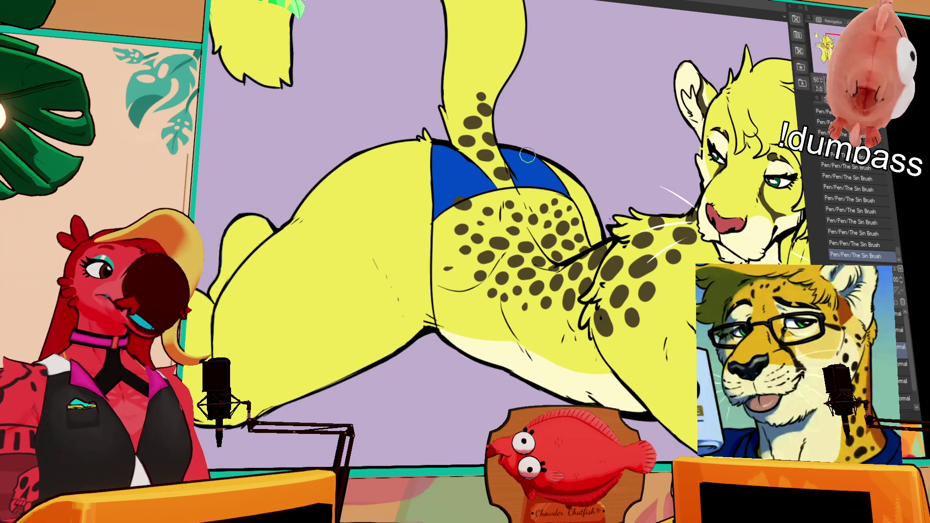
{"action": "key", "text": "ctrl+z"}
{"action": "key", "text": "ctrl+y"}
{"action": "mouse_move", "coordinate": [650, 338]}
{"action": "left_mouse_down"}
{"action": "mouse_move", "coordinate": [579, 270]}
{"action": "mouse_move", "coordinate": [552, 275]}
{"action": "left_mouse_up"}
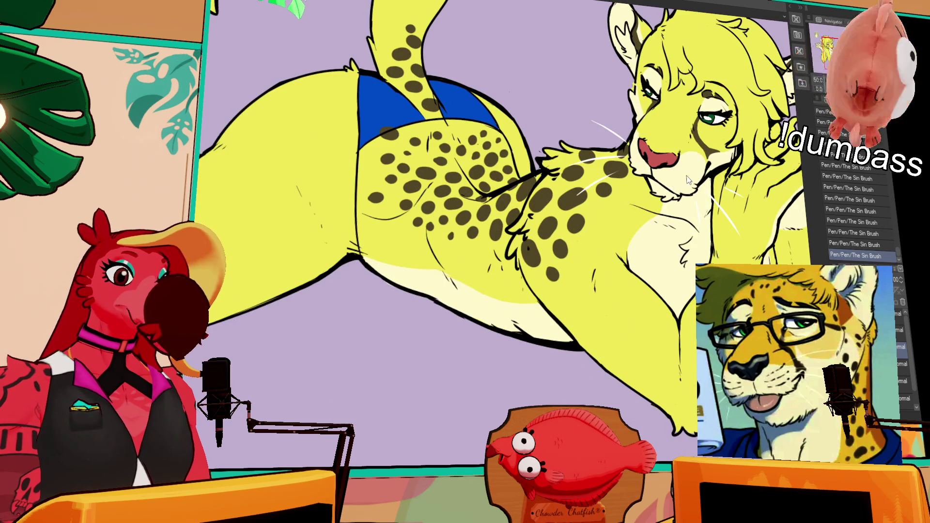
Step: Dab dark spots across the lower belly, undoing and repainting the misplaced ones
{"action": "left_click_drag", "start_coordinate": [685, 168], "coordinate": [672, 119]}
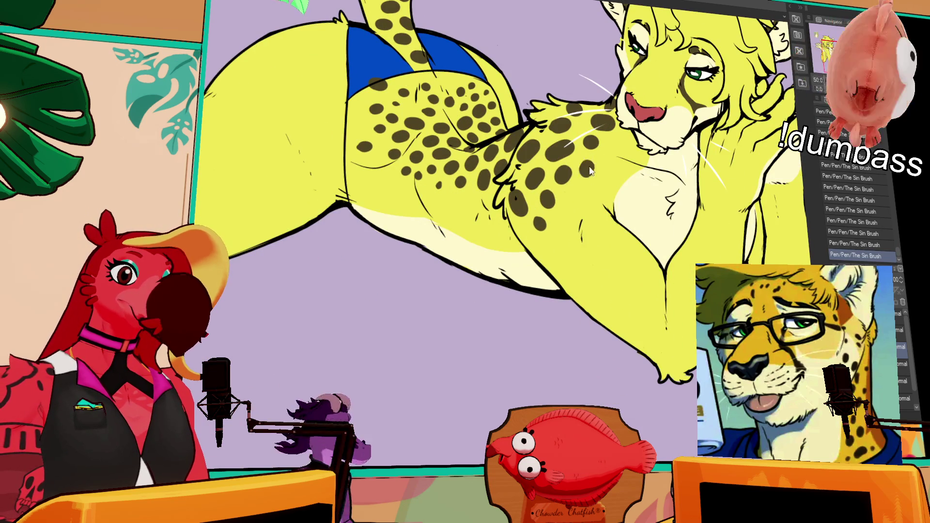
{"action": "left_click_drag", "start_coordinate": [574, 195], "coordinate": [552, 180]}
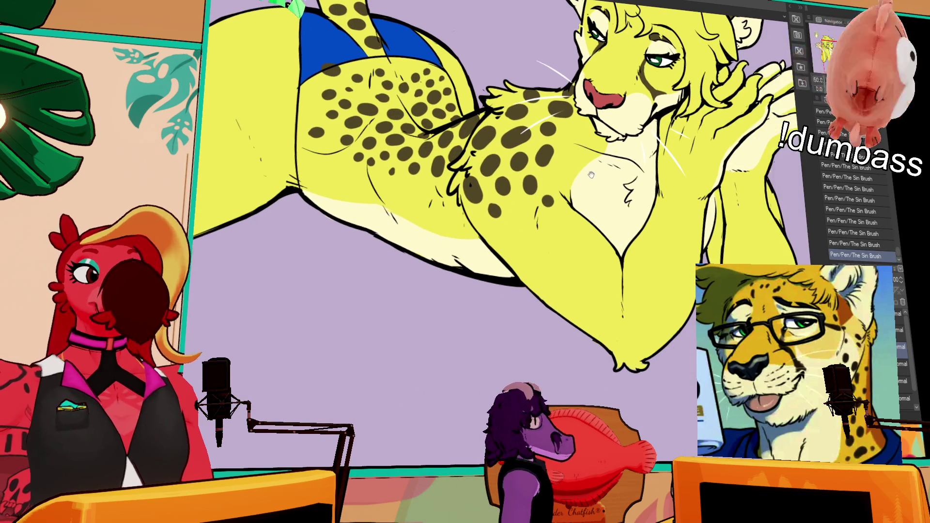
{"action": "key", "text": "ctrl+z"}
{"action": "left_click", "coordinate": [551, 181]}
{"action": "key", "text": "ctrl+z"}
{"action": "left_click", "coordinate": [478, 212]}
{"action": "left_click", "coordinate": [481, 228]}
{"action": "left_click", "coordinate": [506, 242]}
{"action": "left_click", "coordinate": [511, 248]}
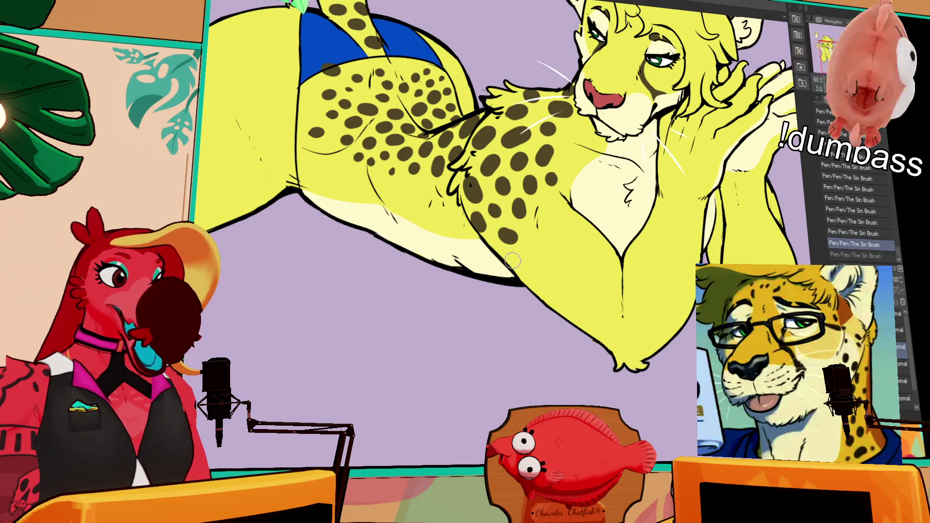
{"action": "left_click", "coordinate": [514, 264]}
{"action": "left_click", "coordinate": [537, 248]}
{"action": "key", "text": "ctrl+z"}
{"action": "left_click", "coordinate": [538, 238]}
{"action": "left_click", "coordinate": [538, 259]}
{"action": "key", "text": "ctrl+z"}
{"action": "left_click", "coordinate": [540, 261]}
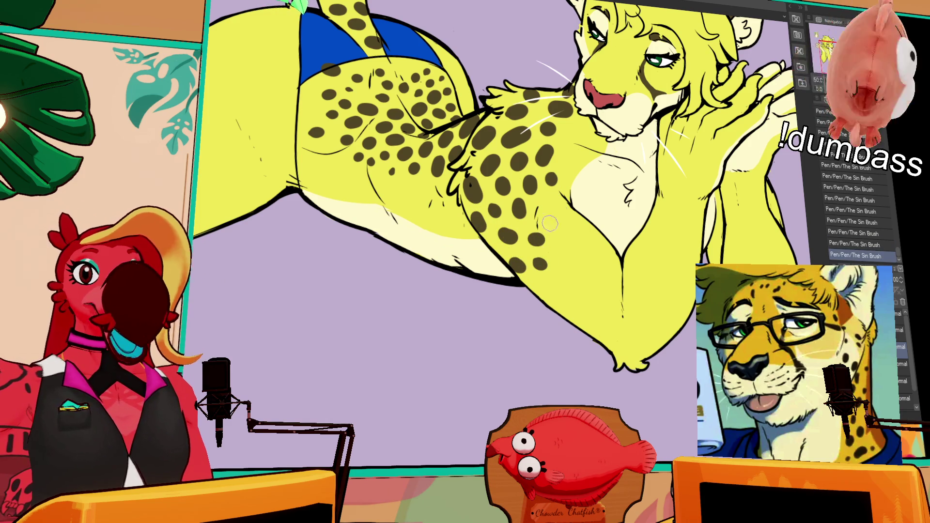
Step: Add more belly spots higher up, redabbing each one that lands off-target
{"action": "left_click", "coordinate": [550, 215]}
{"action": "key", "text": "ctrl+z"}
{"action": "left_click", "coordinate": [550, 214]}
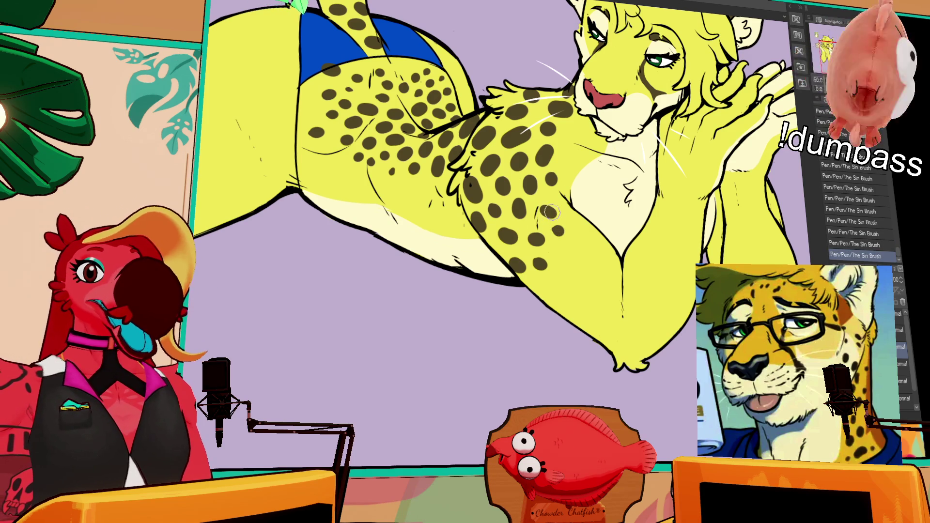
{"action": "left_click_drag", "start_coordinate": [603, 245], "coordinate": [599, 230]}
{"action": "left_click", "coordinate": [550, 236]}
{"action": "key", "text": "ctrl+z"}
{"action": "left_click", "coordinate": [552, 236]}
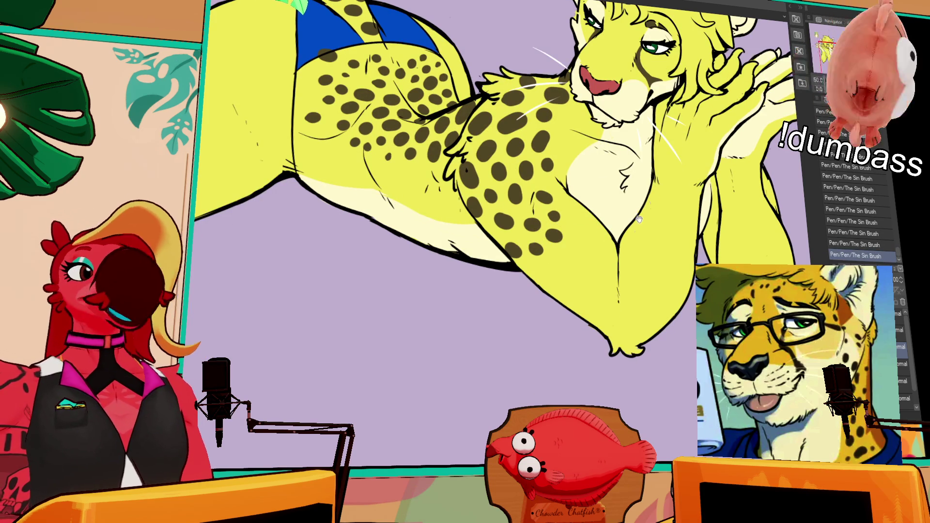
{"action": "left_click_drag", "start_coordinate": [639, 219], "coordinate": [637, 209]}
{"action": "left_click", "coordinate": [557, 242]}
{"action": "key", "text": "ctrl+z"}
{"action": "left_click", "coordinate": [556, 243]}
{"action": "left_click", "coordinate": [530, 255]}
{"action": "key", "text": "ctrl+z"}
{"action": "left_click", "coordinate": [531, 255]}
{"action": "left_click", "coordinate": [547, 202]}
{"action": "key", "text": "ctrl+z"}
{"action": "left_click", "coordinate": [547, 204]}
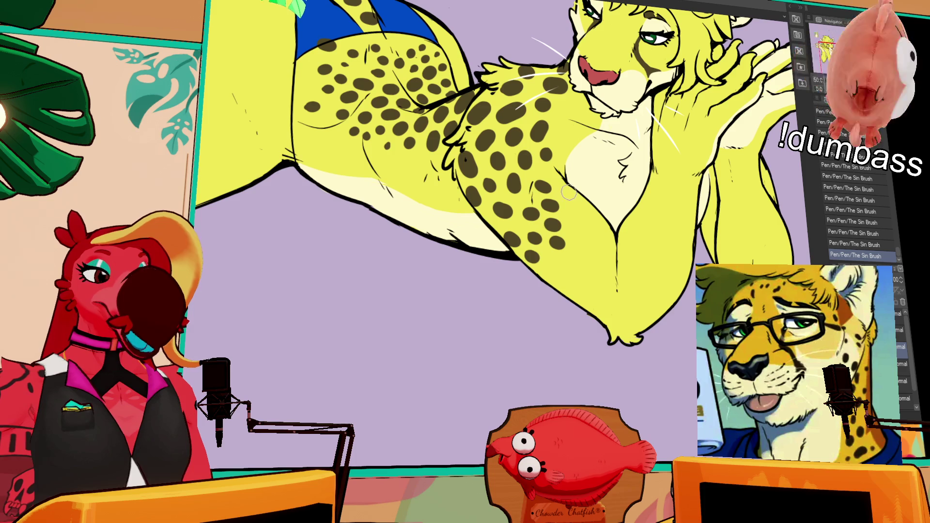
Step: Dab a column of dark spots up the chest toward the shoulder
{"action": "left_click", "coordinate": [567, 212]}
{"action": "key", "text": "ctrl+z"}
{"action": "left_click", "coordinate": [570, 199]}
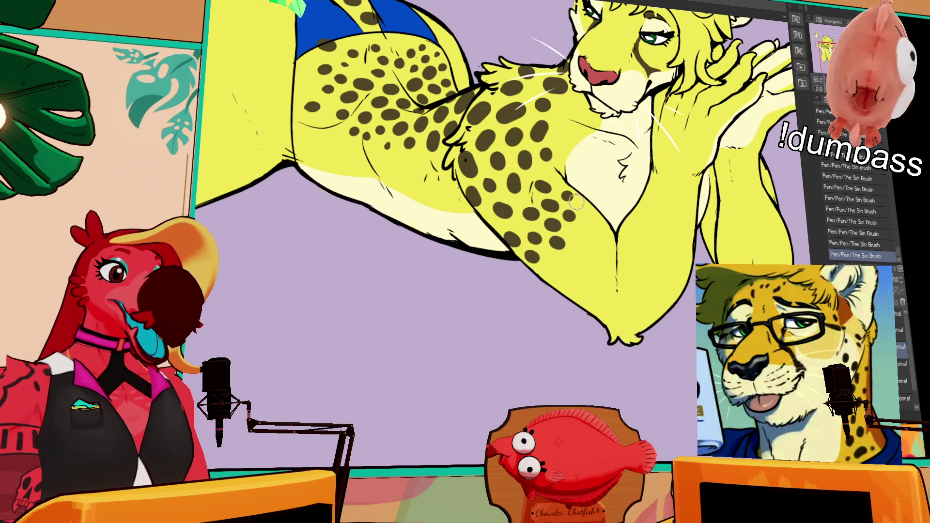
{"action": "left_click", "coordinate": [556, 139]}
{"action": "left_click", "coordinate": [562, 114]}
{"action": "left_click", "coordinate": [574, 110]}
Step: Add dark spots across the hip, redoing the misplaced ones
{"action": "left_click_drag", "start_coordinate": [523, 200], "coordinate": [541, 222]}
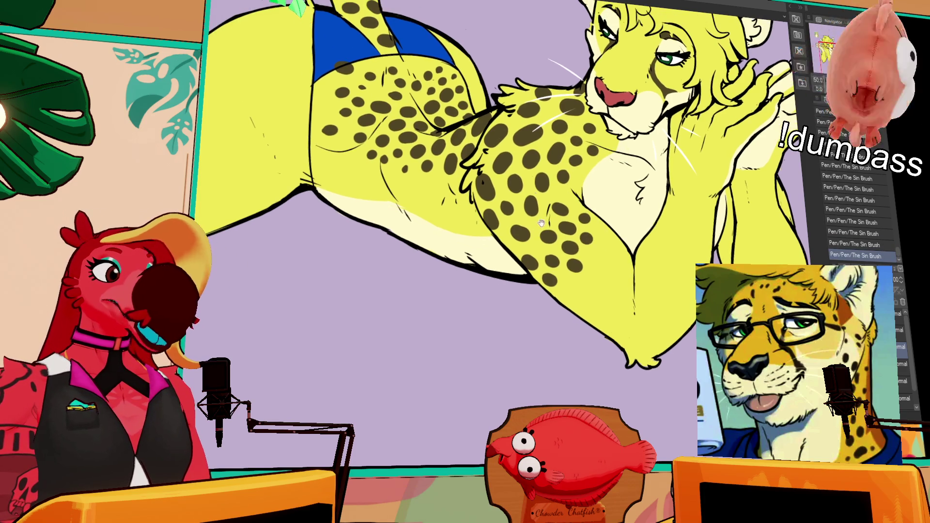
{"action": "left_click", "coordinate": [436, 179]}
{"action": "left_click", "coordinate": [418, 181]}
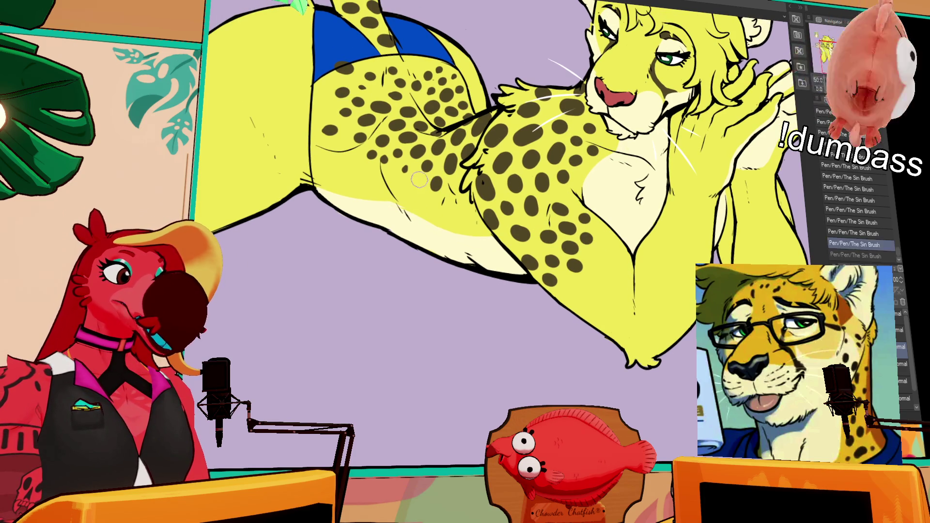
{"action": "key", "text": "ctrl+z"}
{"action": "left_click", "coordinate": [429, 197]}
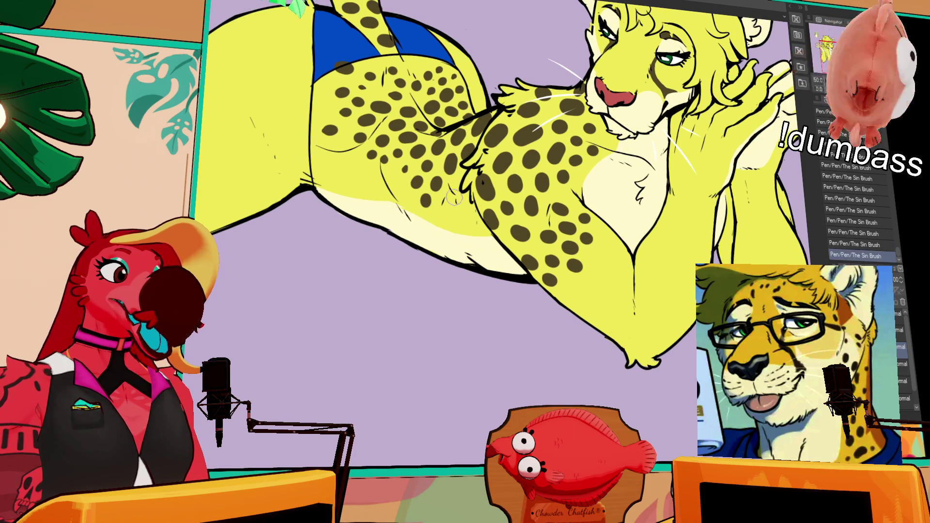
{"action": "key", "text": "ctrl+z"}
{"action": "left_click", "coordinate": [449, 209]}
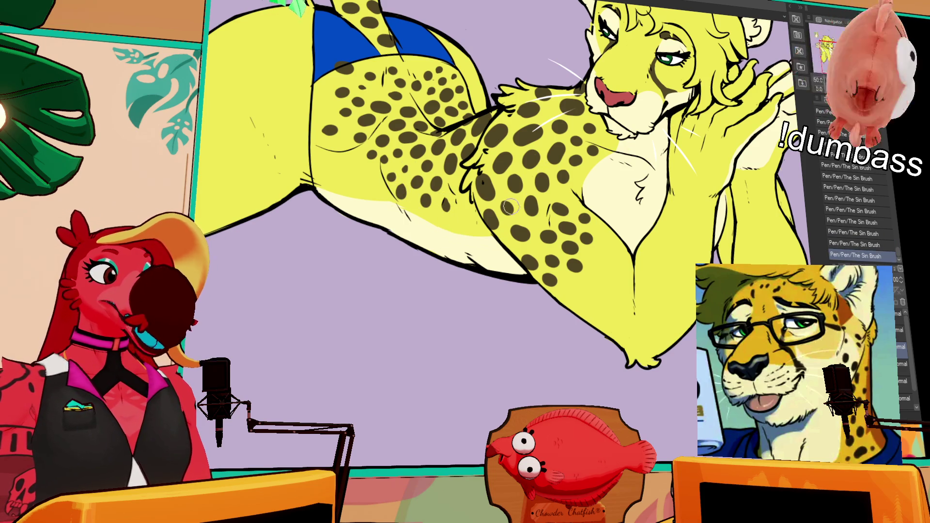
{"action": "left_click", "coordinate": [464, 189]}
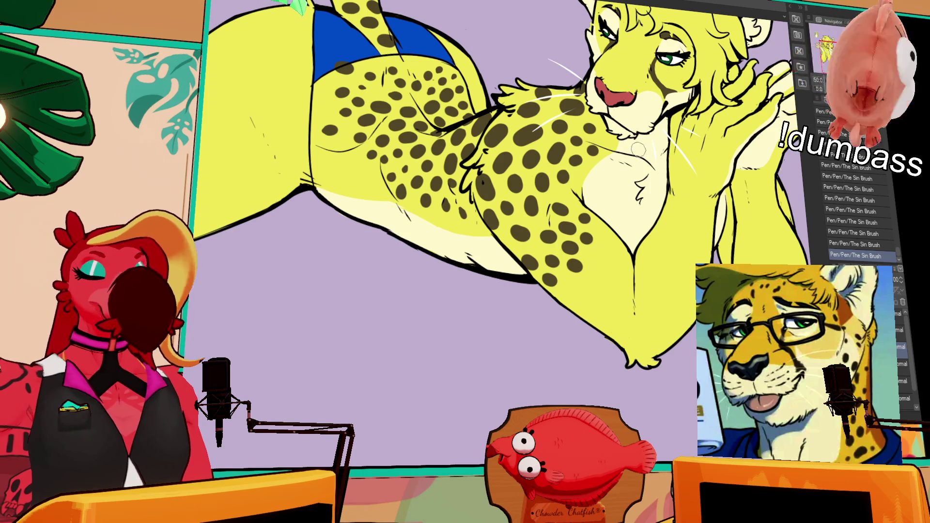
Step: Paint three spots along the hip's lower edge, checking the last one with undo/redo
{"action": "scroll", "coordinate": [630, 165], "scroll_direction": "up", "scroll_amount": 1}
{"action": "left_click", "coordinate": [562, 310]}
{"action": "left_click", "coordinate": [583, 301]}
{"action": "left_click", "coordinate": [578, 318]}
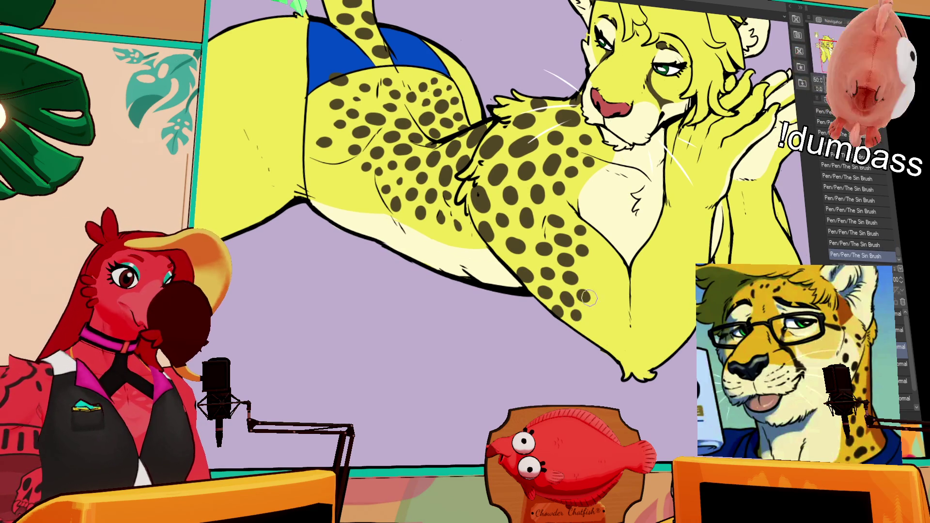
{"action": "key", "text": "ctrl+z"}
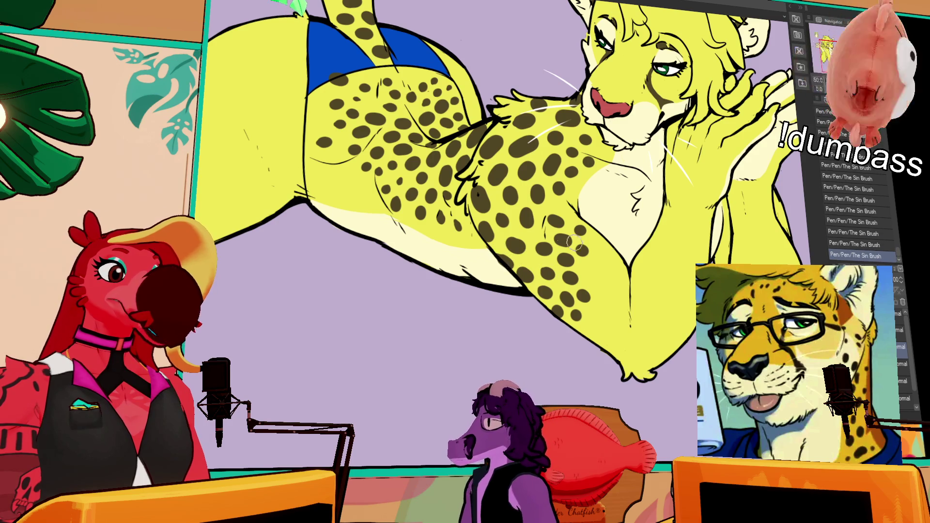
{"action": "key", "text": "ctrl+y"}
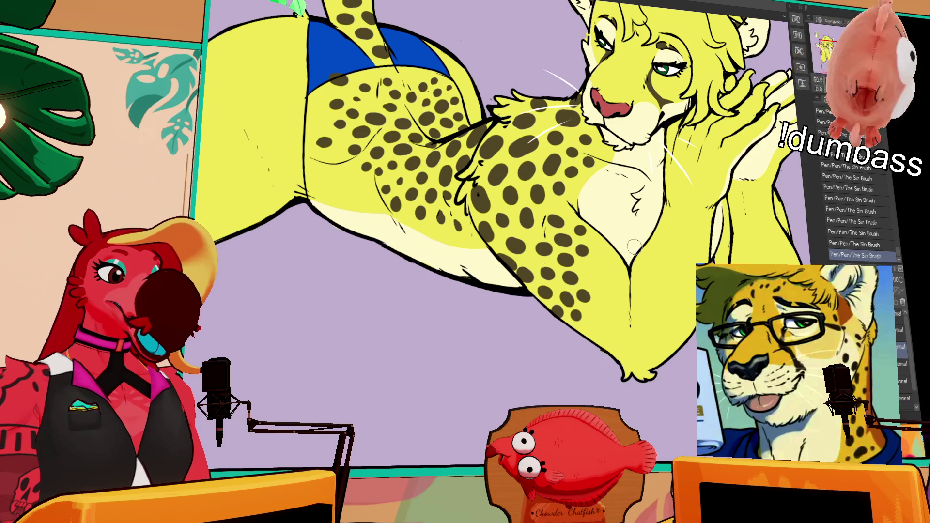
Step: Compare the last spot stroke with and without it, panning the view up slightly
{"action": "key", "text": "ctrl+z"}
{"action": "key", "text": "ctrl+y"}
{"action": "key", "text": "ctrl+z"}
{"action": "key", "text": "ctrl+y"}
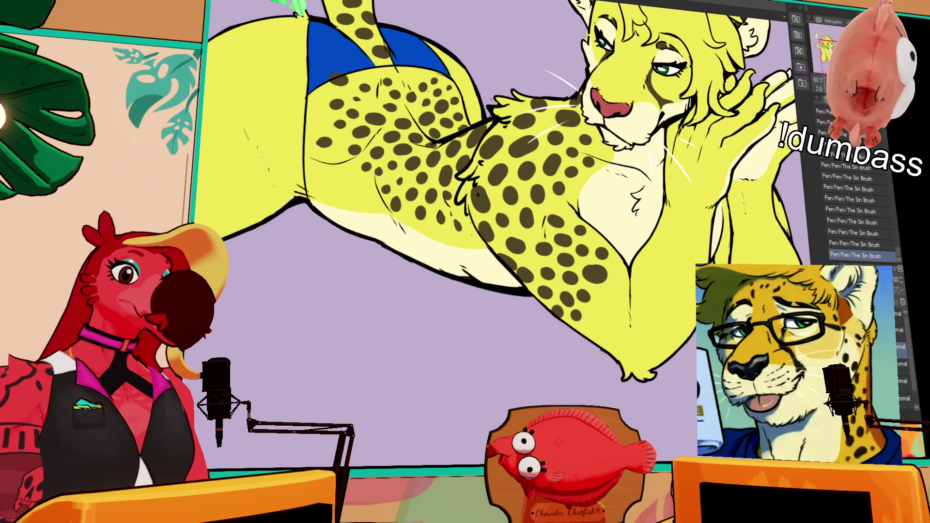
{"action": "left_click_drag", "start_coordinate": [655, 158], "coordinate": [649, 138]}
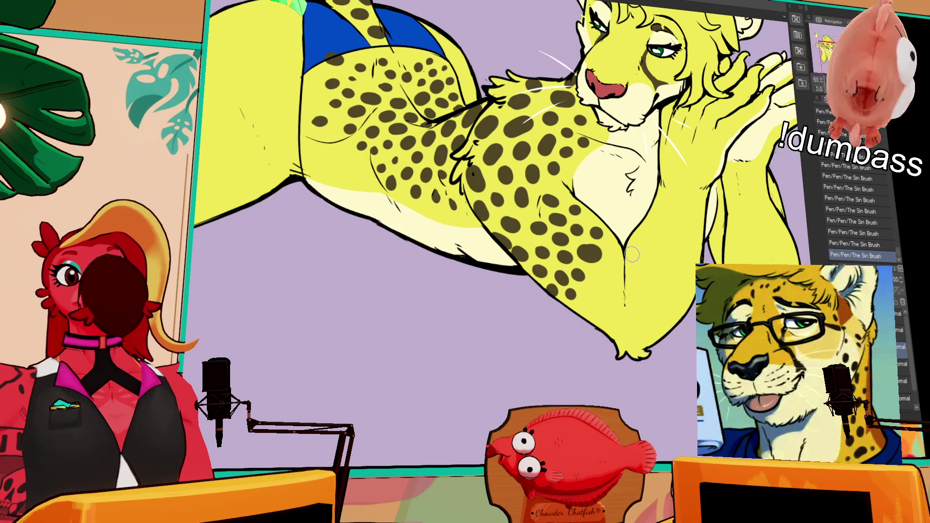
{"action": "left_click_drag", "start_coordinate": [594, 281], "coordinate": [596, 277]}
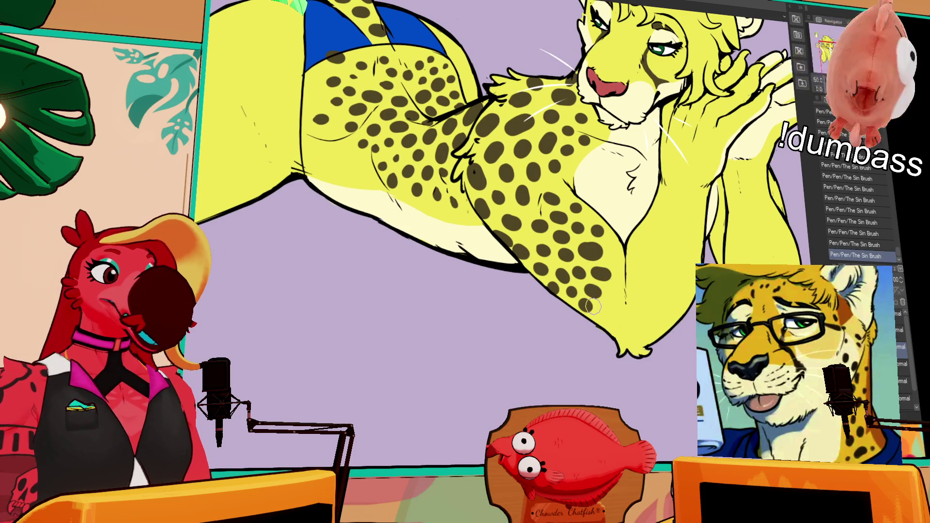
{"action": "key", "text": "ctrl+z"}
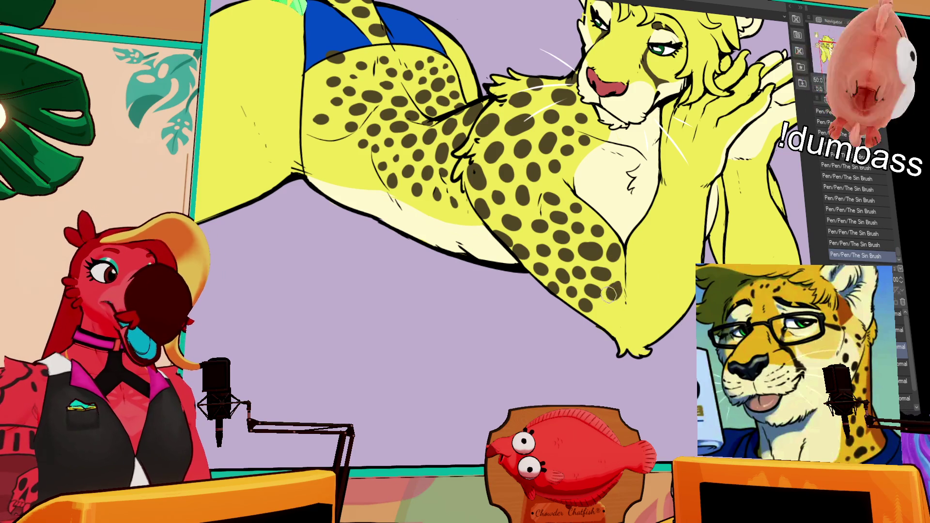
{"action": "key", "text": "ctrl+y"}
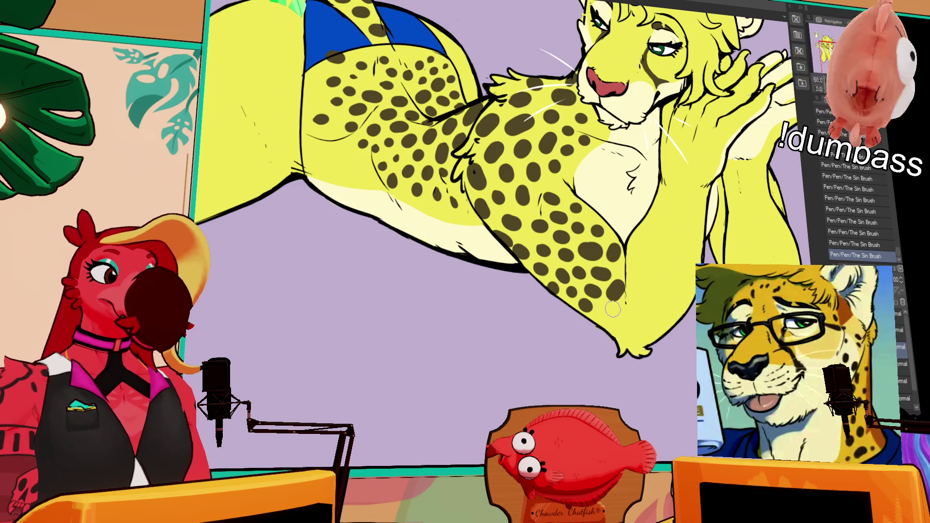
{"action": "key", "text": "ctrl+z"}
{"action": "key", "text": "ctrl+y"}
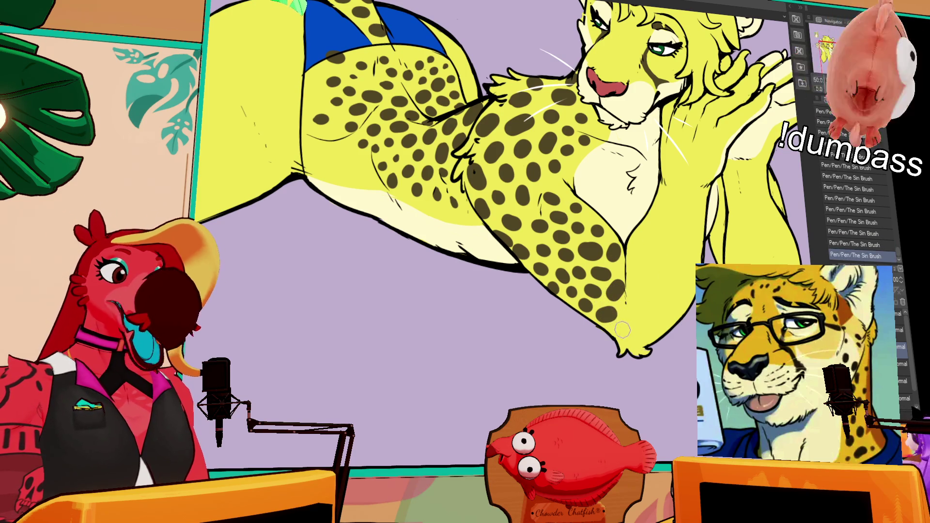
{"action": "key", "text": "ctrl+z"}
{"action": "key", "text": "ctrl+y"}
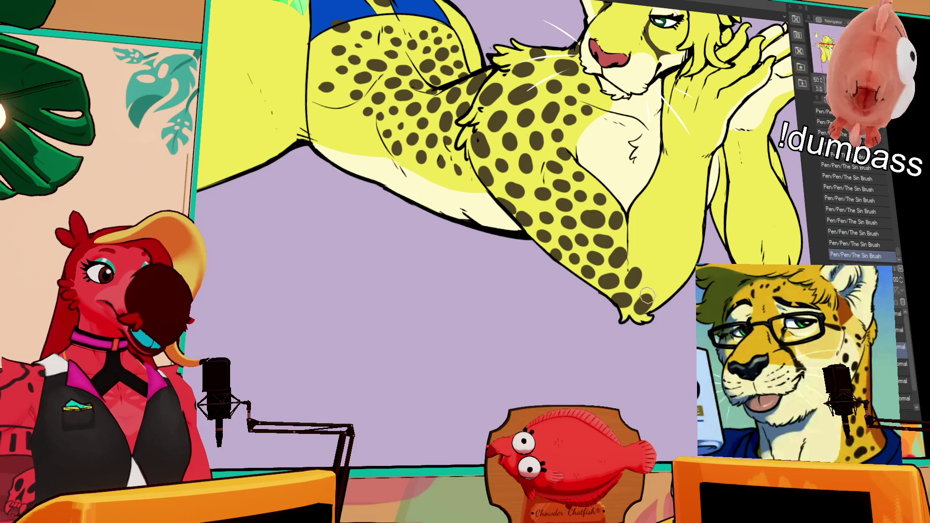
Step: Paint two pairs of dark spots on the lower chest and reset the canvas rotation
{"action": "mouse_move", "coordinate": [652, 275]}
{"action": "left_mouse_down"}
{"action": "mouse_move", "coordinate": [658, 288]}
{"action": "mouse_move", "coordinate": [676, 290]}
{"action": "left_mouse_up"}
{"action": "mouse_move", "coordinate": [646, 252]}
{"action": "left_mouse_down"}
{"action": "mouse_move", "coordinate": [672, 266]}
{"action": "mouse_move", "coordinate": [630, 275]}
{"action": "left_mouse_up"}
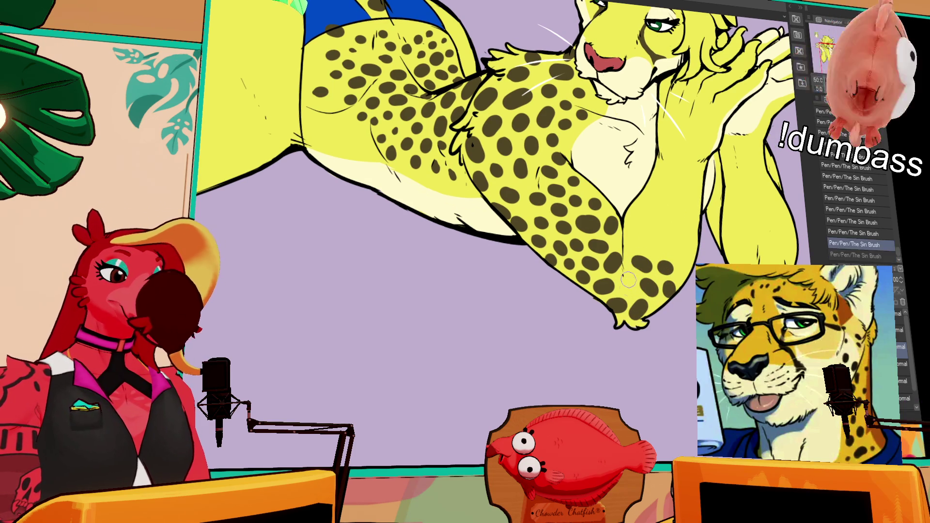
{"action": "scroll", "coordinate": [629, 281], "scroll_direction": "up", "scroll_amount": 2}
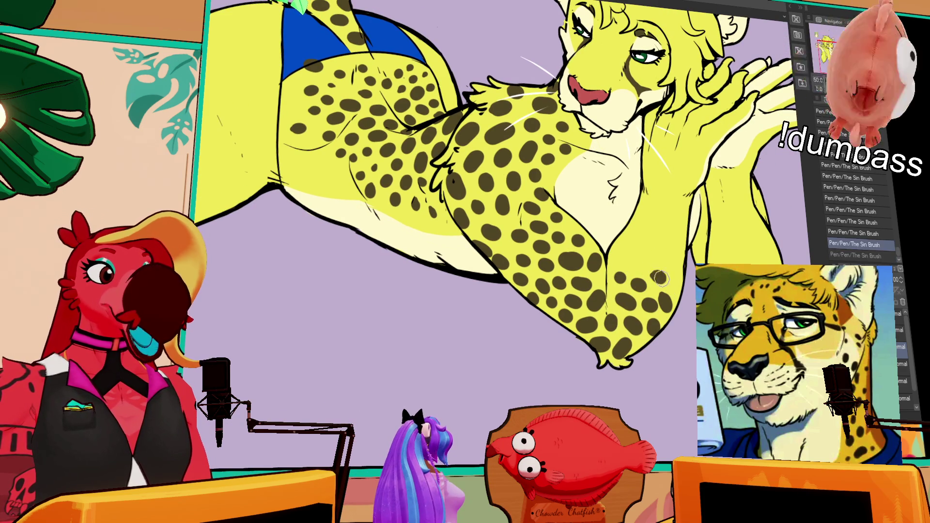
{"action": "key", "text": "ctrl+0"}
{"action": "key", "text": "ctrl+z"}
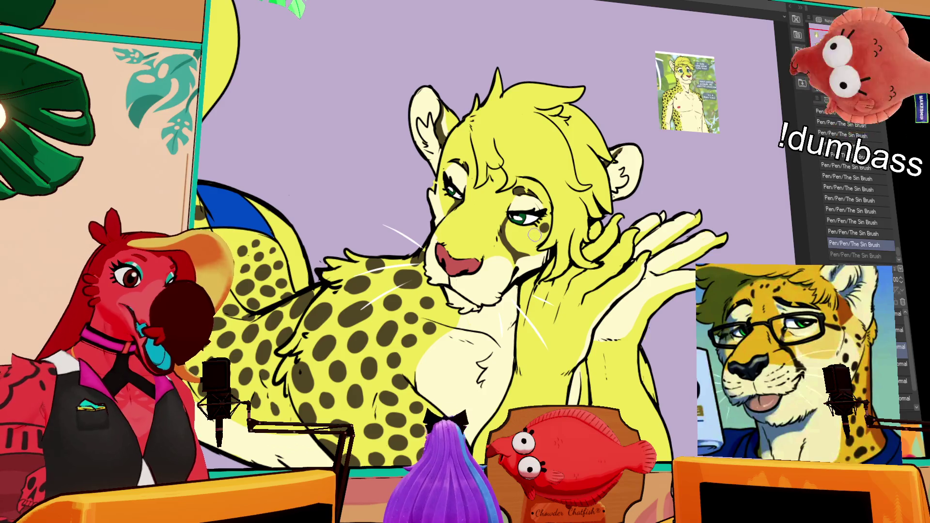
Step: Restore the undone spot stroke and bring the chest and arms into view
{"action": "key", "text": "ctrl+y"}
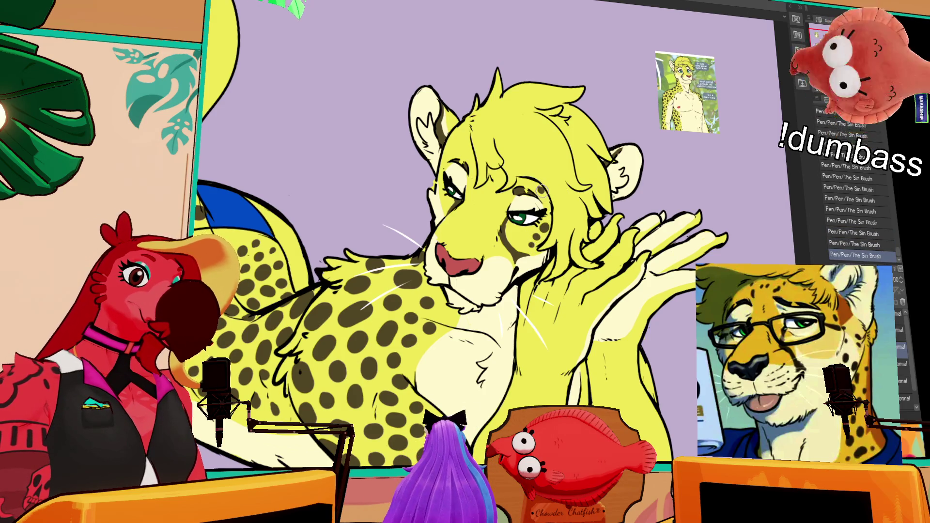
{"action": "left_click_drag", "start_coordinate": [576, 179], "coordinate": [584, 184]}
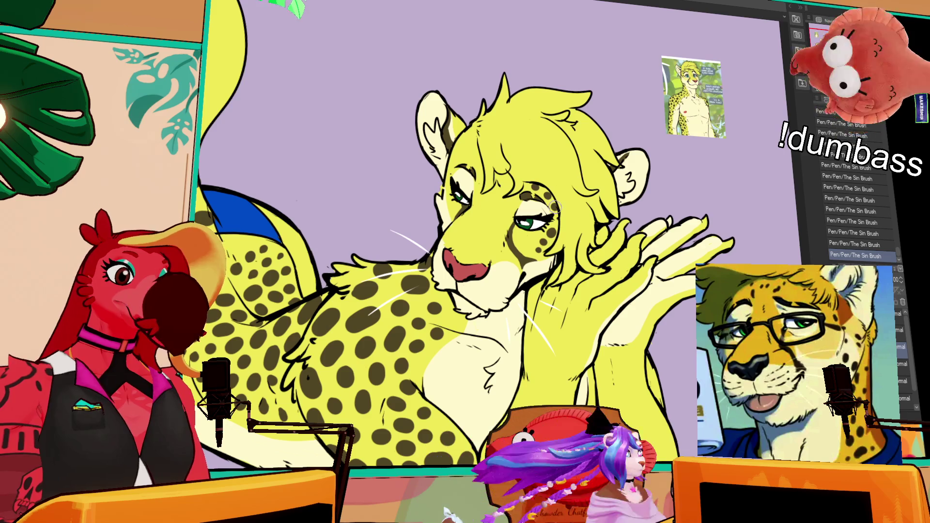
{"action": "mouse_move", "coordinate": [585, 243]}
{"action": "left_mouse_down"}
{"action": "mouse_move", "coordinate": [583, 198]}
{"action": "mouse_move", "coordinate": [635, 179]}
{"action": "mouse_move", "coordinate": [640, 165]}
{"action": "left_mouse_up"}
{"action": "left_click_drag", "start_coordinate": [717, 253], "coordinate": [727, 226]}
{"action": "left_click_drag", "start_coordinate": [638, 281], "coordinate": [632, 305]}
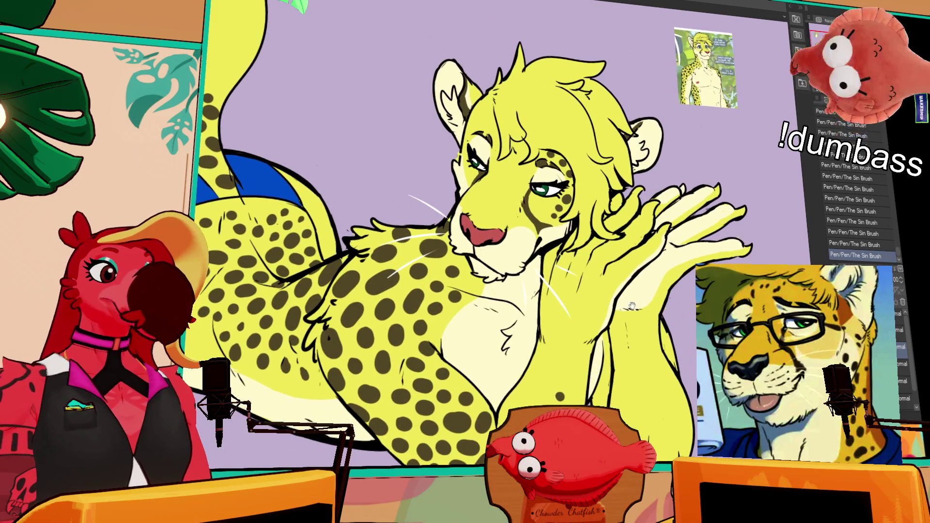
{"action": "left_click_drag", "start_coordinate": [665, 196], "coordinate": [661, 240]}
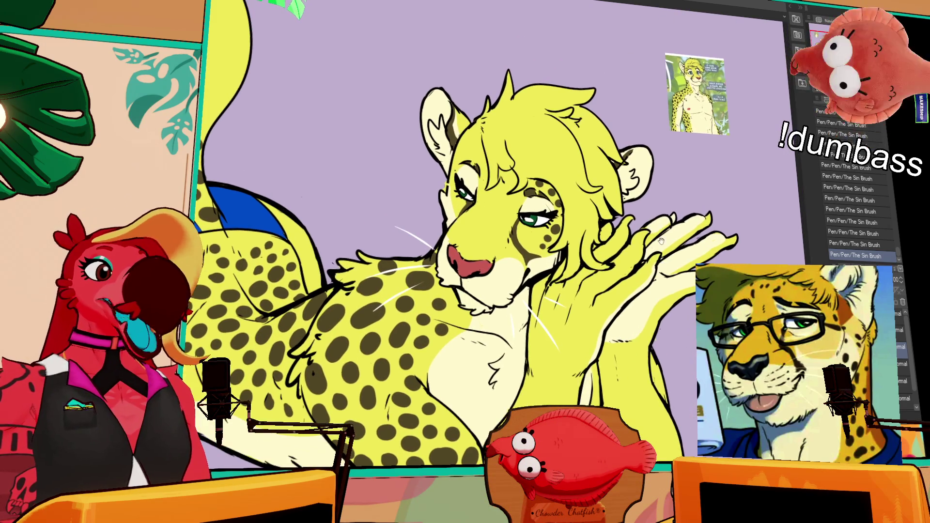
{"action": "left_click_drag", "start_coordinate": [549, 272], "coordinate": [549, 277]}
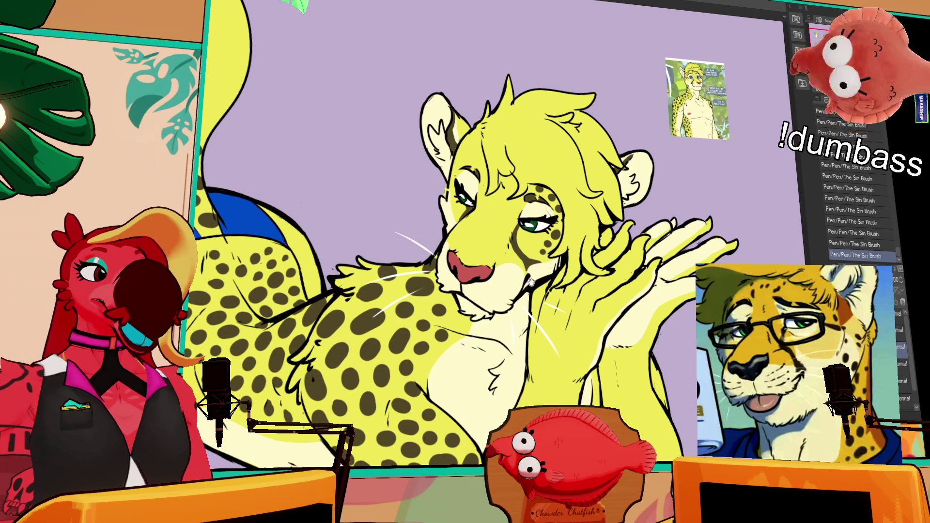
{"action": "left_click_drag", "start_coordinate": [610, 251], "coordinate": [608, 132]}
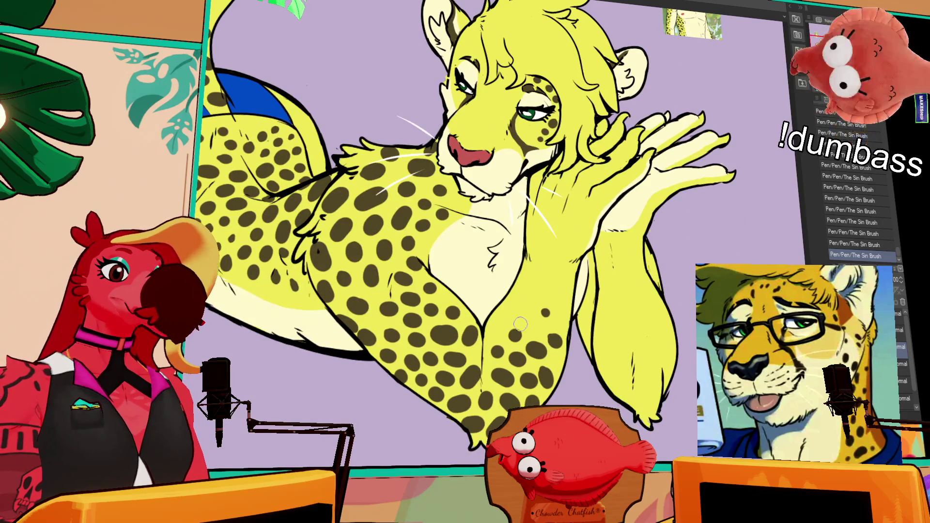
Step: Toggle the most recent brush strokes with undo/redo to compare, ending with them restored
{"action": "key", "text": "ctrl+z"}
{"action": "key", "text": "ctrl+y"}
{"action": "key", "text": "ctrl+z"}
{"action": "key", "text": "ctrl+y"}
{"action": "key", "text": "ctrl+z"}
{"action": "key", "text": "ctrl+y"}
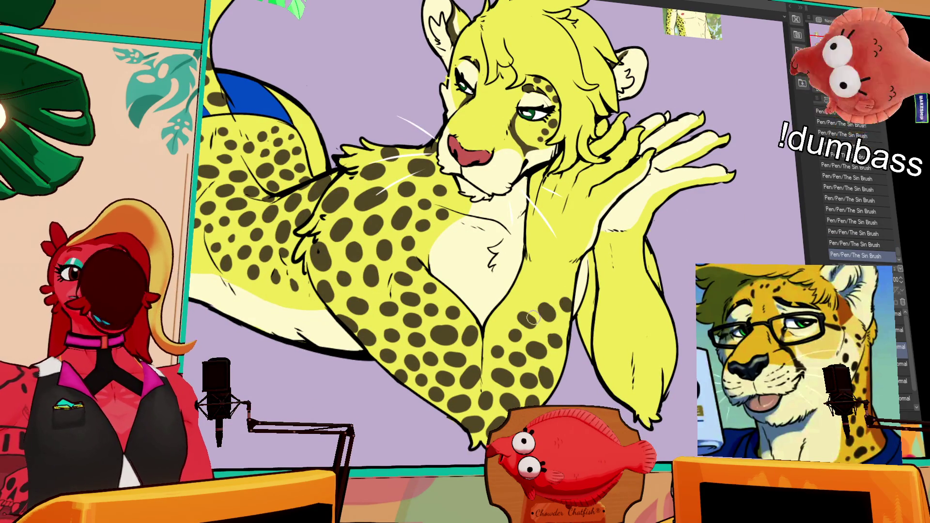
{"action": "key", "text": "ctrl+z"}
{"action": "key", "text": "ctrl+y"}
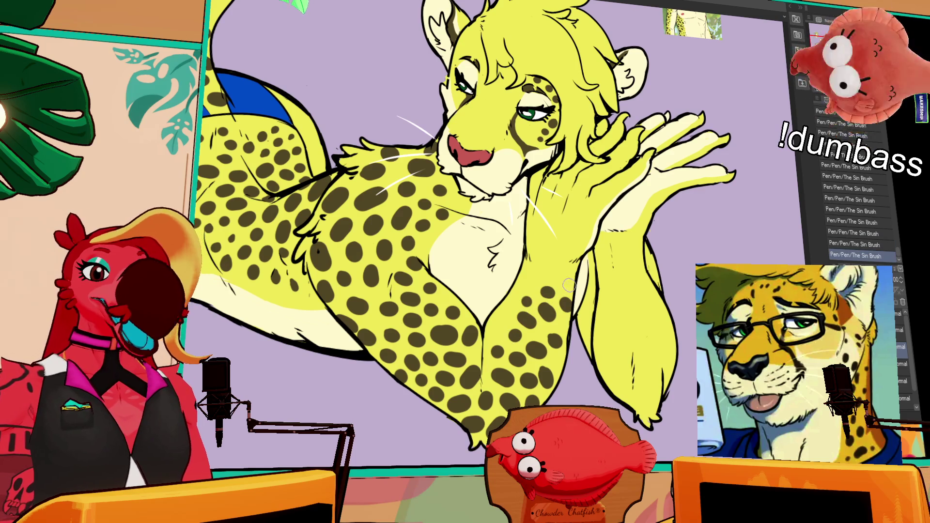
{"action": "left_click_drag", "start_coordinate": [569, 285], "coordinate": [551, 246]}
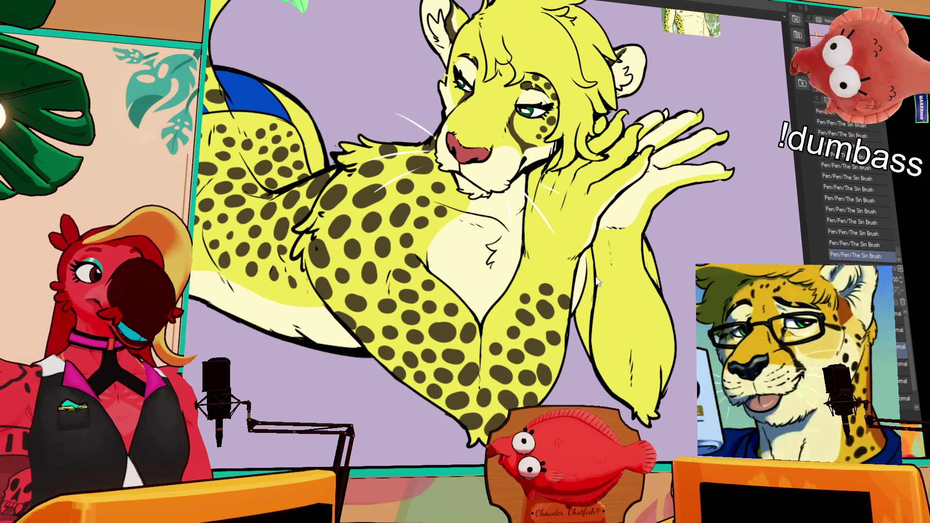
{"action": "scroll", "coordinate": [532, 290], "scroll_direction": "up", "scroll_amount": 1}
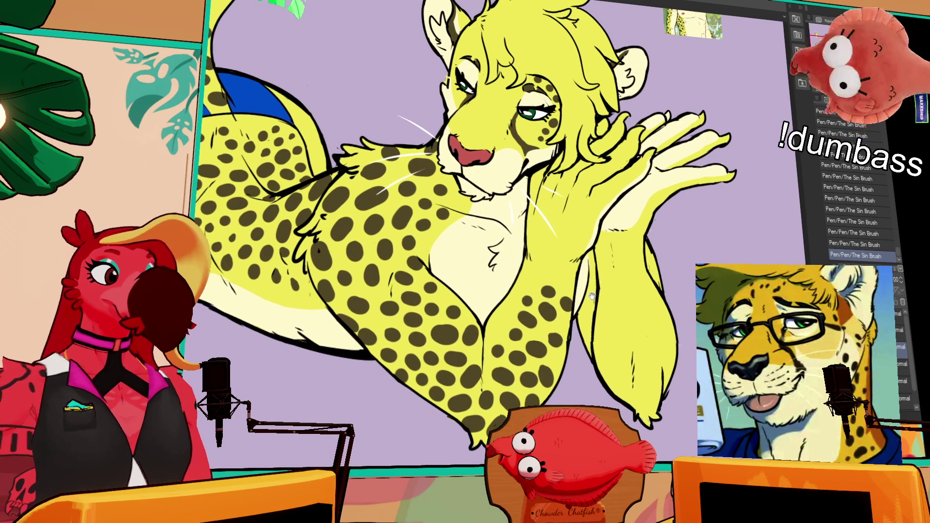
{"action": "key", "text": "ctrl+z"}
{"action": "key", "text": "ctrl+y"}
{"action": "key", "text": "ctrl+z"}
{"action": "key", "text": "ctrl+y"}
Step: Paint a small dark mark on the chest, then undo and bring it back
{"action": "left_click_drag", "start_coordinate": [644, 274], "coordinate": [609, 275]}
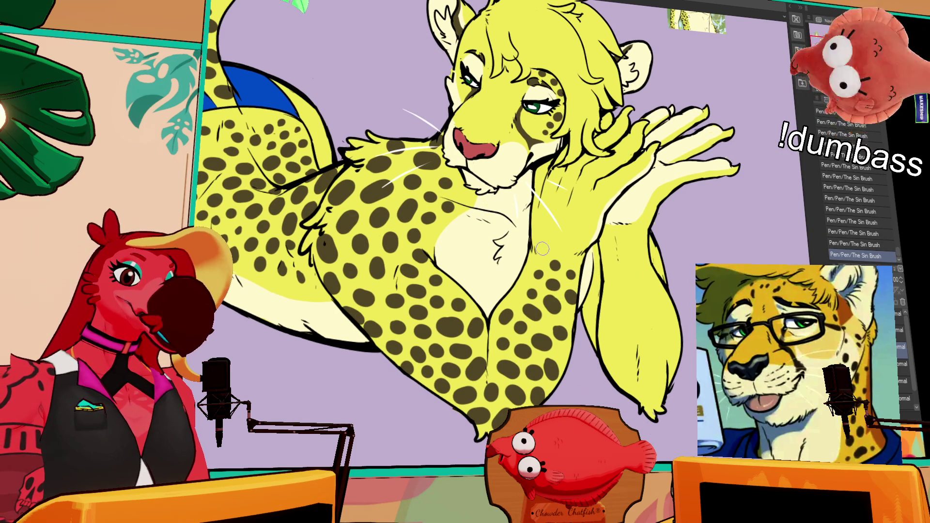
{"action": "left_click_drag", "start_coordinate": [640, 242], "coordinate": [592, 300]}
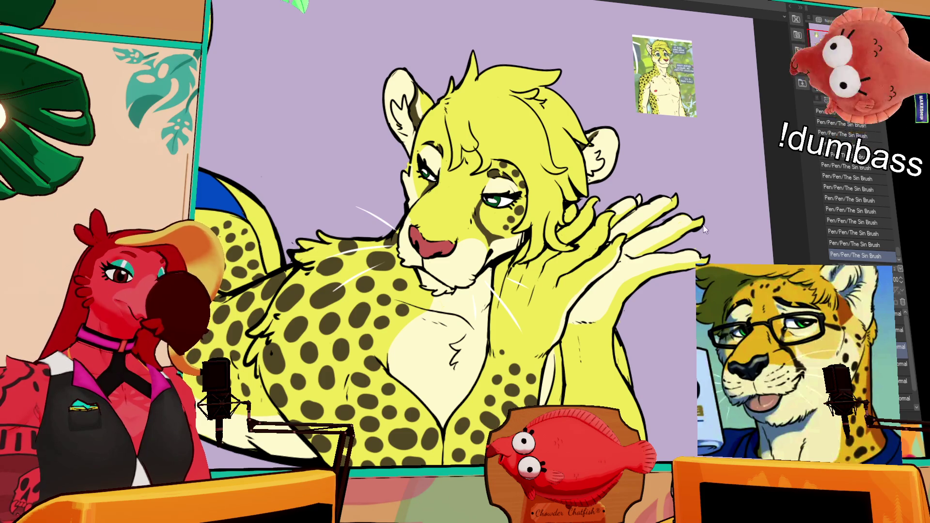
{"action": "mouse_move", "coordinate": [640, 254]}
{"action": "left_mouse_down"}
{"action": "mouse_move", "coordinate": [636, 268]}
{"action": "mouse_move", "coordinate": [596, 271]}
{"action": "left_mouse_up"}
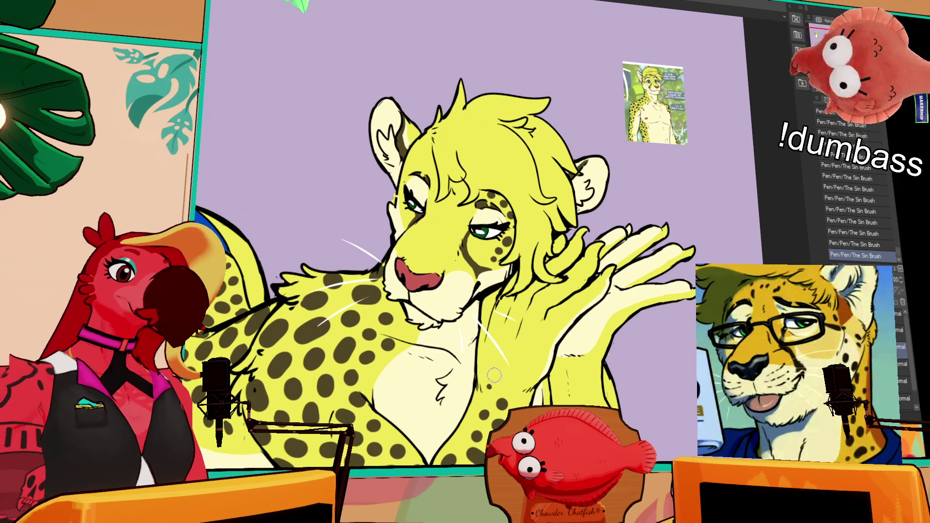
{"action": "left_click_drag", "start_coordinate": [499, 353], "coordinate": [504, 366]}
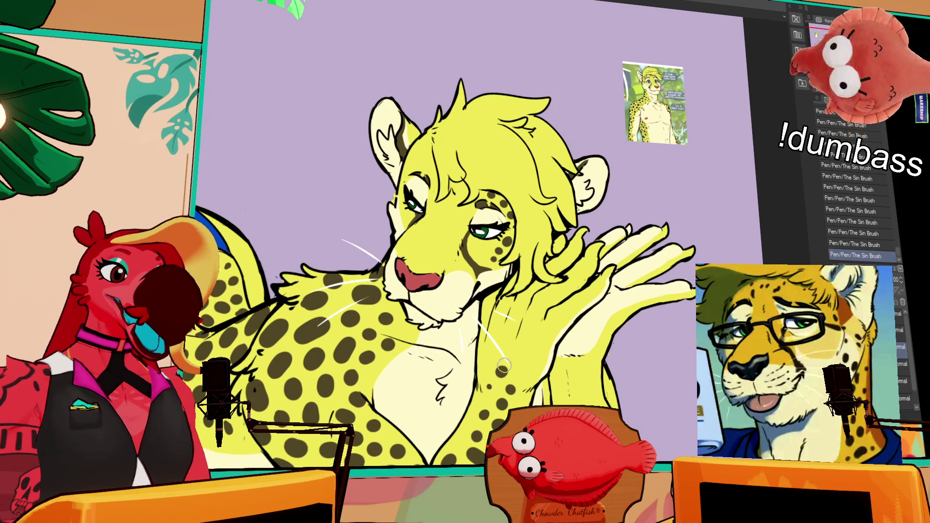
{"action": "key", "text": "ctrl+z"}
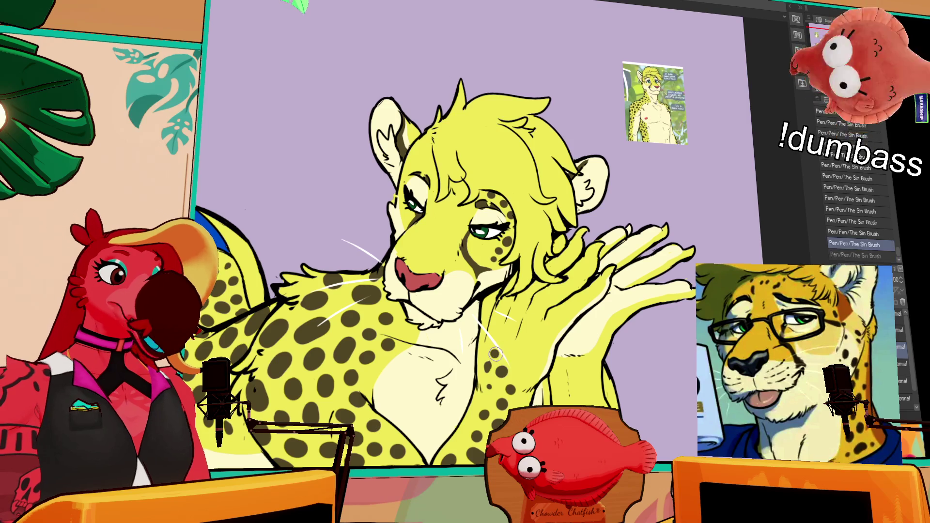
{"action": "key", "text": "ctrl+y"}
Step: Repeatedly toggle the chest mark off and on to compare, leaving it restored
{"action": "key", "text": "ctrl+z"}
{"action": "key", "text": "ctrl+y"}
{"action": "key", "text": "ctrl+z"}
{"action": "key", "text": "ctrl+y"}
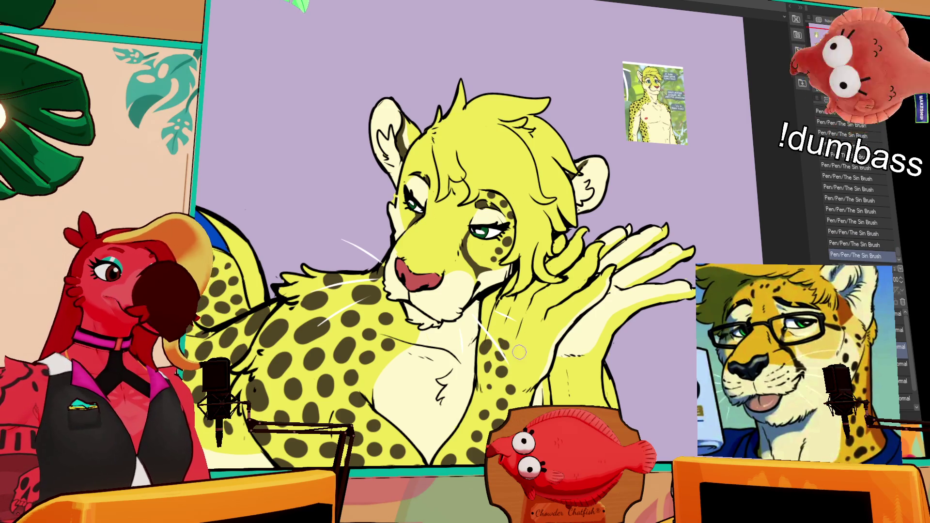
{"action": "key", "text": "ctrl+z"}
{"action": "key", "text": "ctrl+y"}
{"action": "key", "text": "ctrl+z"}
{"action": "key", "text": "ctrl+y"}
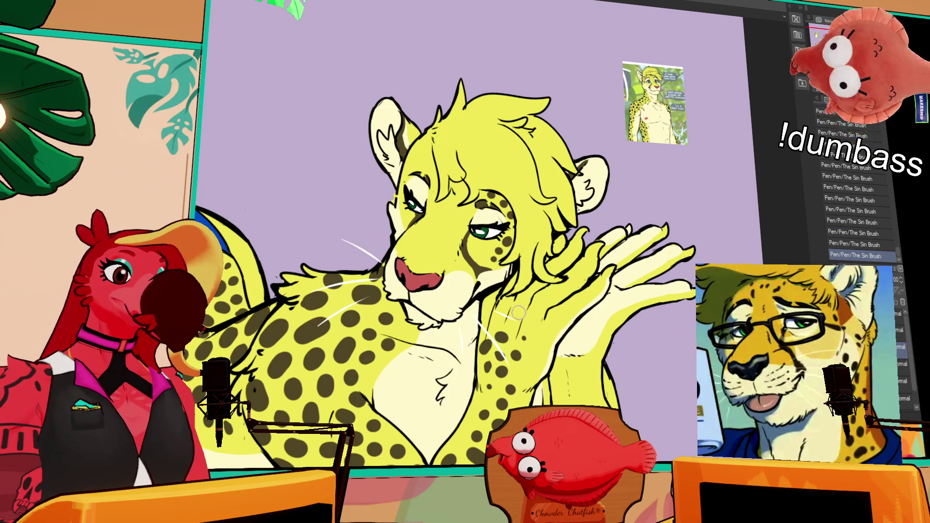
{"action": "left_click_drag", "start_coordinate": [604, 325], "coordinate": [618, 277]}
{"action": "key", "text": "ctrl+z"}
{"action": "key", "text": "ctrl+y"}
{"action": "key", "text": "ctrl+z"}
{"action": "key", "text": "ctrl+y"}
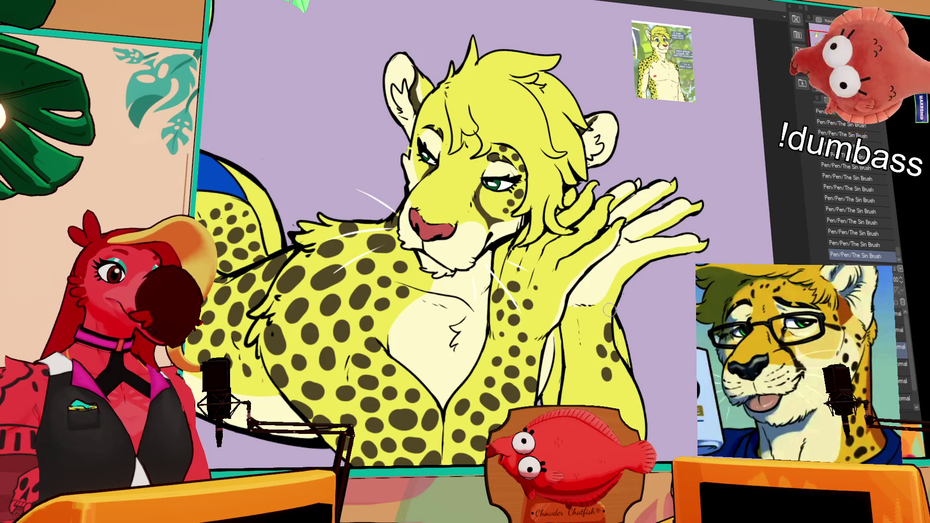
{"action": "key", "text": "ctrl+z"}
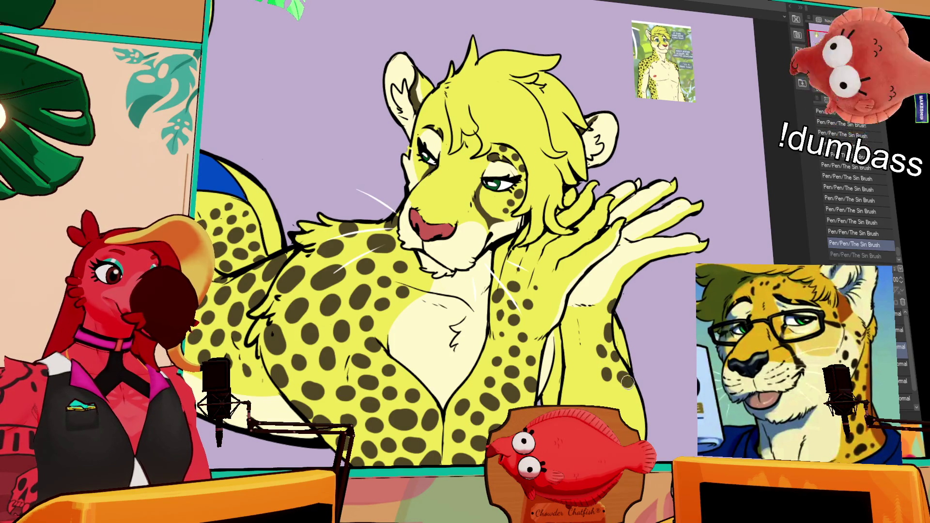
{"action": "key", "text": "ctrl+y"}
{"action": "left_click_drag", "start_coordinate": [628, 382], "coordinate": [621, 324]}
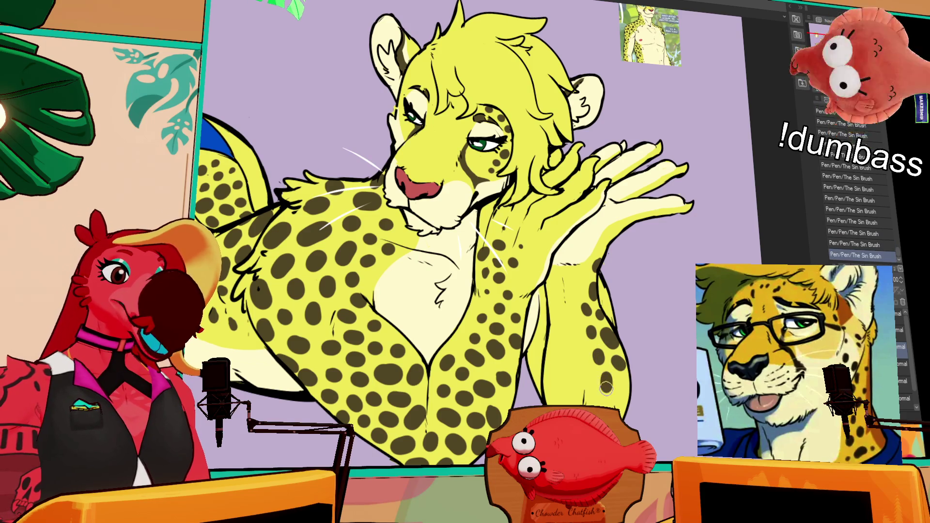
{"action": "key", "text": "ctrl+z"}
{"action": "key", "text": "ctrl+y"}
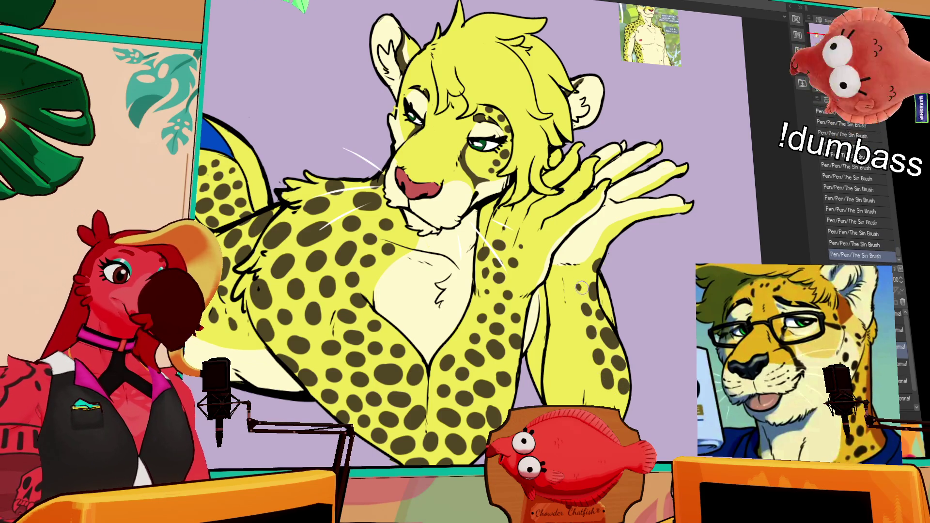
{"action": "key", "text": "ctrl+z"}
{"action": "key", "text": "ctrl+y"}
{"action": "key", "text": "ctrl+z"}
{"action": "key", "text": "ctrl+y"}
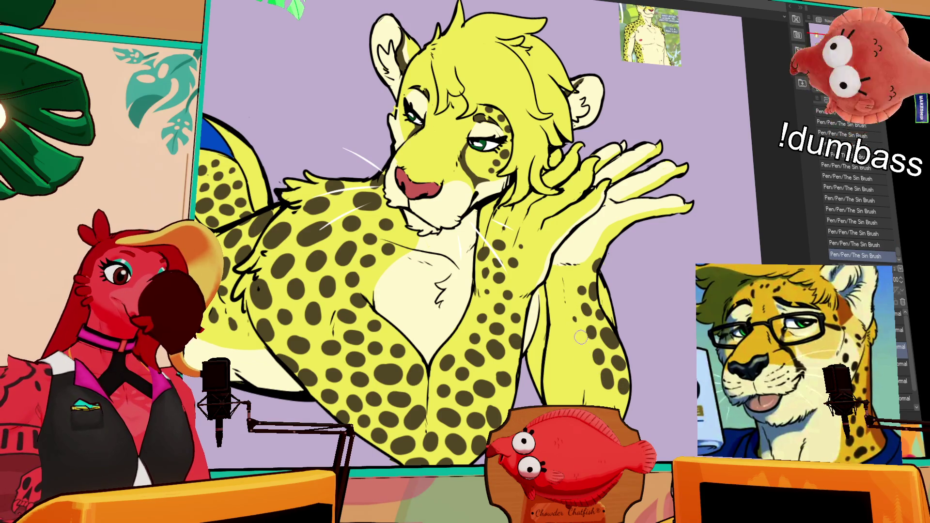
{"action": "key", "text": "ctrl+z"}
{"action": "key", "text": "ctrl+y"}
{"action": "key", "text": "ctrl+z"}
{"action": "key", "text": "ctrl+y"}
{"action": "key", "text": "ctrl+z"}
{"action": "key", "text": "ctrl+y"}
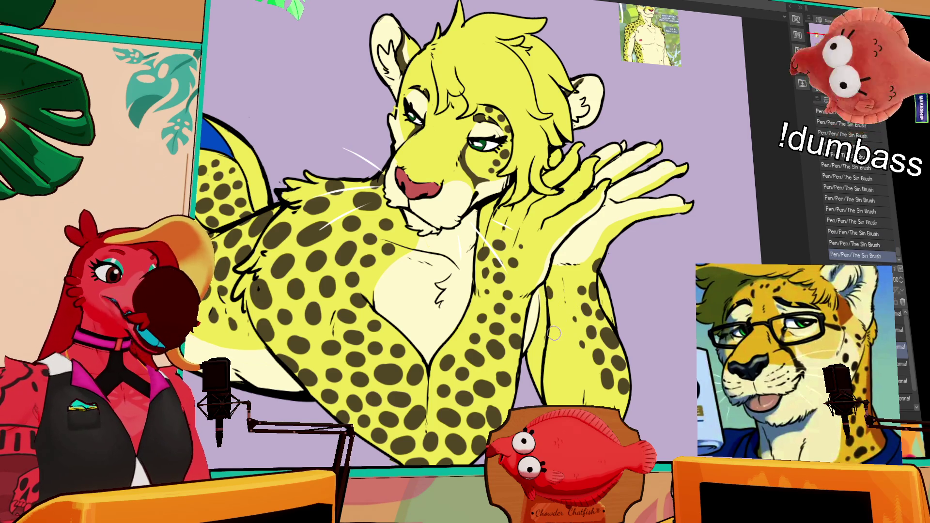
{"action": "key", "text": "ctrl+z"}
{"action": "key", "text": "ctrl+y"}
{"action": "key", "text": "ctrl+z"}
{"action": "key", "text": "ctrl+y"}
{"action": "key", "text": "ctrl+z"}
{"action": "key", "text": "ctrl+y"}
{"action": "key", "text": "ctrl+z"}
{"action": "key", "text": "ctrl+y"}
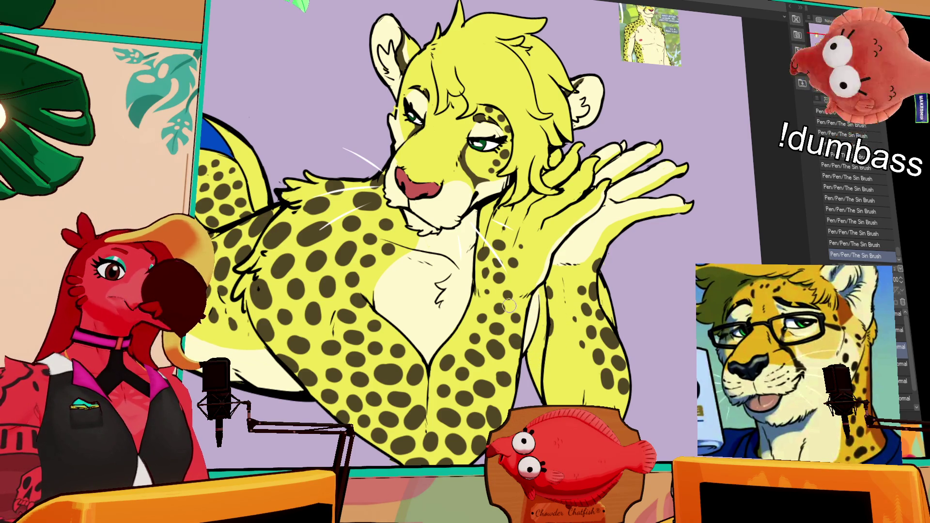
{"action": "key", "text": "ctrl+z"}
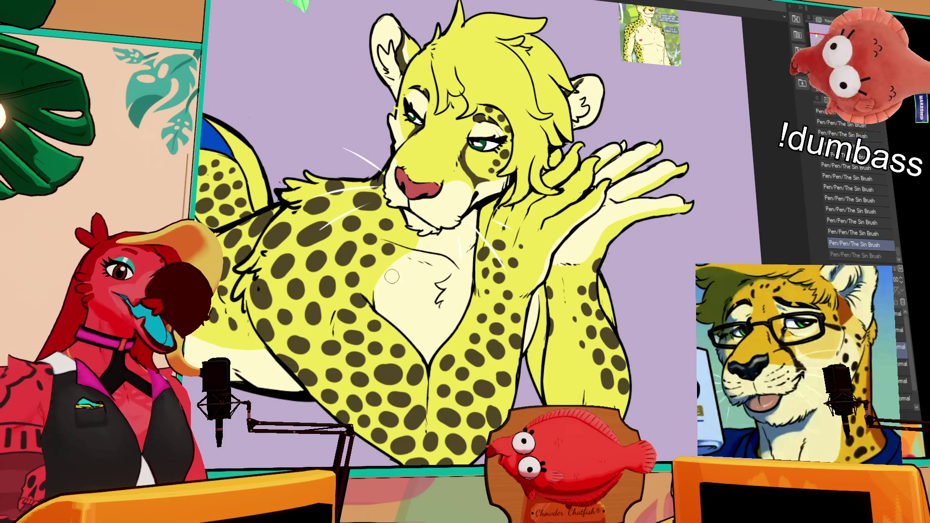
{"action": "key", "text": "ctrl+y"}
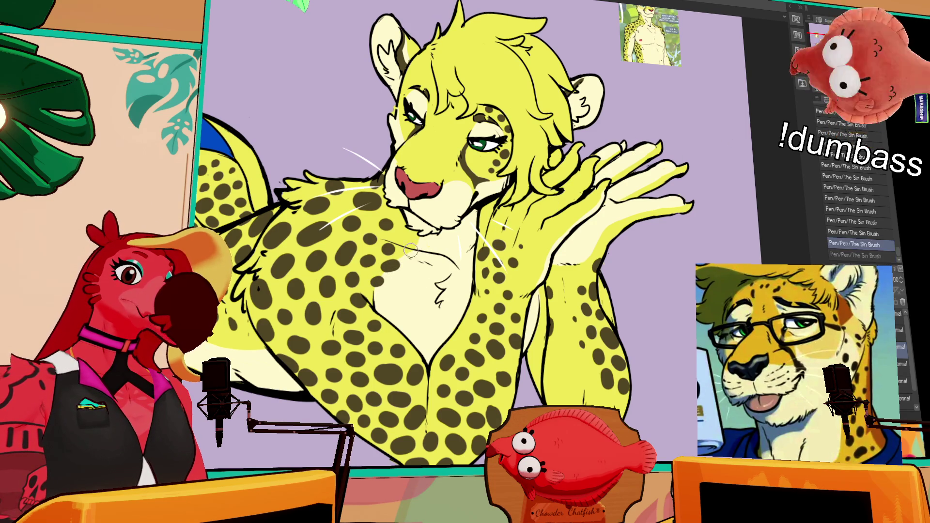
{"action": "left_click_drag", "start_coordinate": [616, 219], "coordinate": [609, 175]}
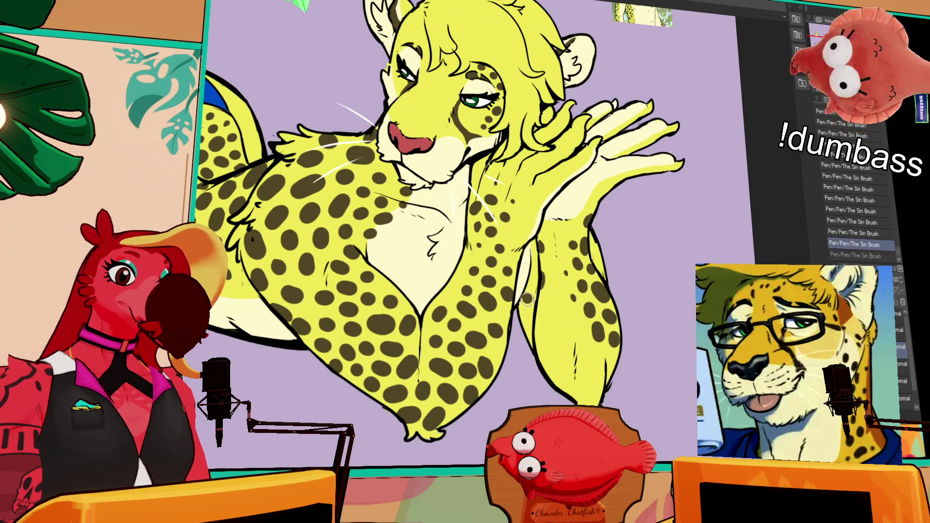
Step: Dab about nine dark spots up and down the feline's raised forearm with the Sin Brush
{"action": "left_click_drag", "start_coordinate": [535, 317], "coordinate": [529, 335]}
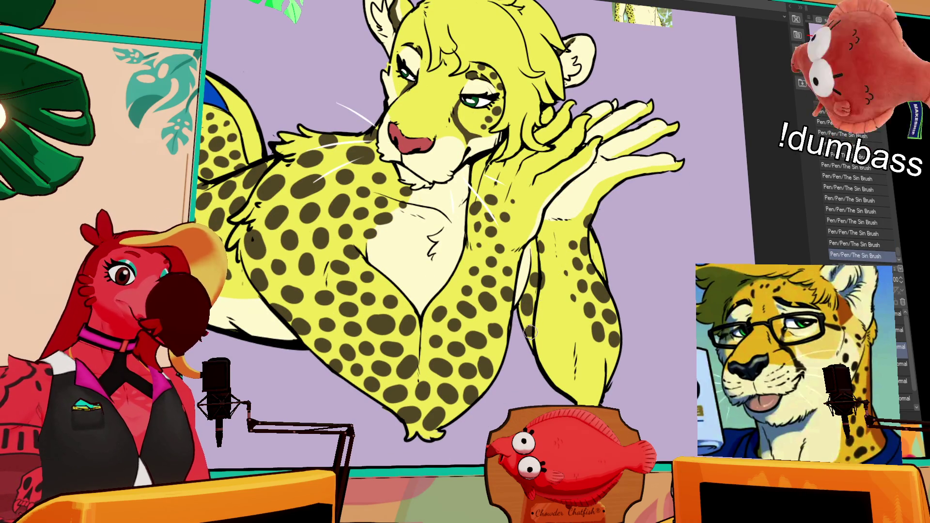
{"action": "left_click_drag", "start_coordinate": [592, 239], "coordinate": [599, 258]}
{"action": "left_click", "coordinate": [598, 259]}
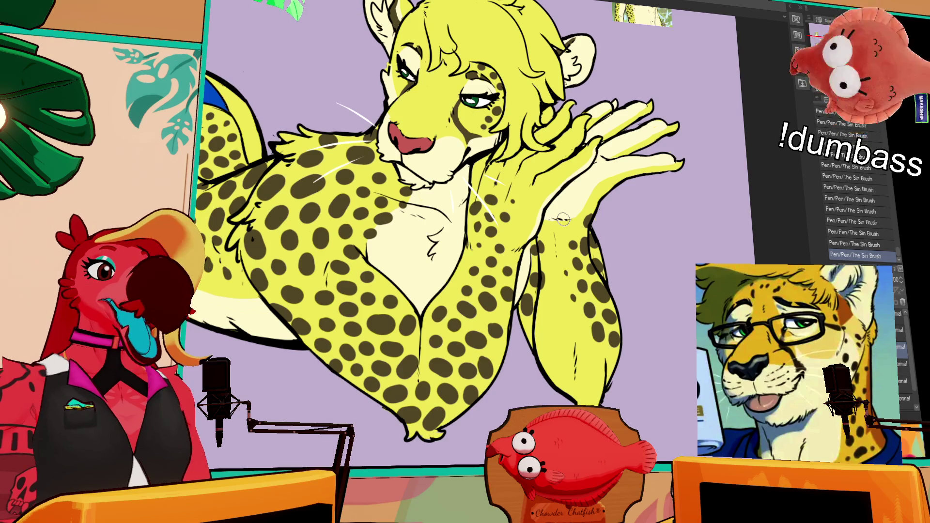
{"action": "left_click_drag", "start_coordinate": [544, 264], "coordinate": [538, 310]}
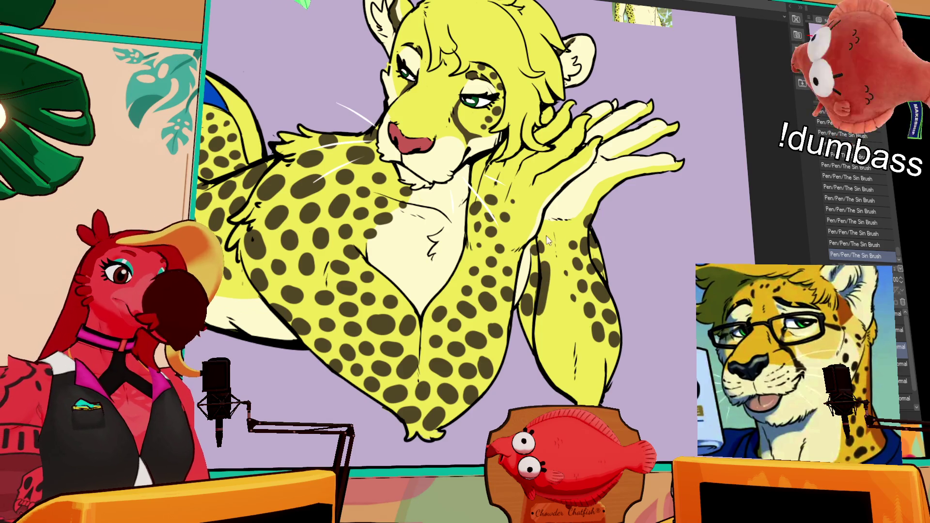
{"action": "left_click", "coordinate": [544, 303]}
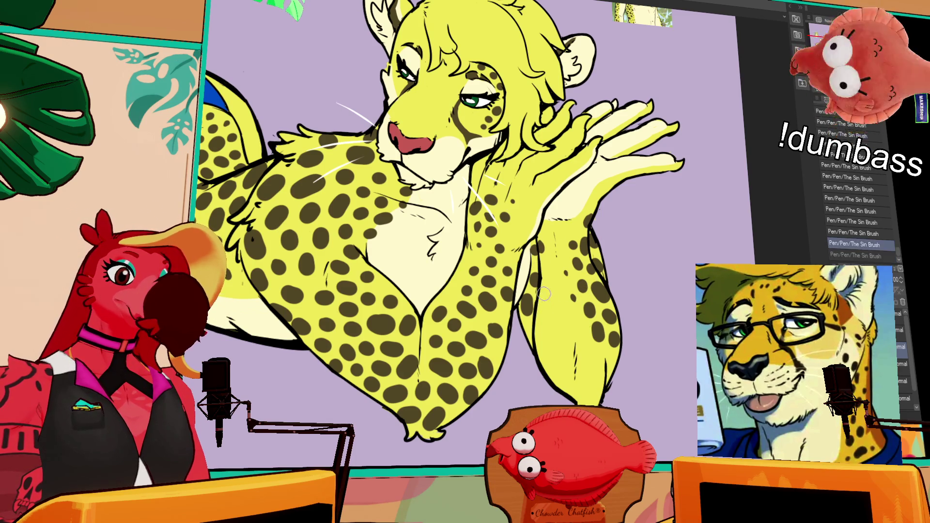
{"action": "left_click", "coordinate": [542, 308]}
{"action": "left_click", "coordinate": [549, 274]}
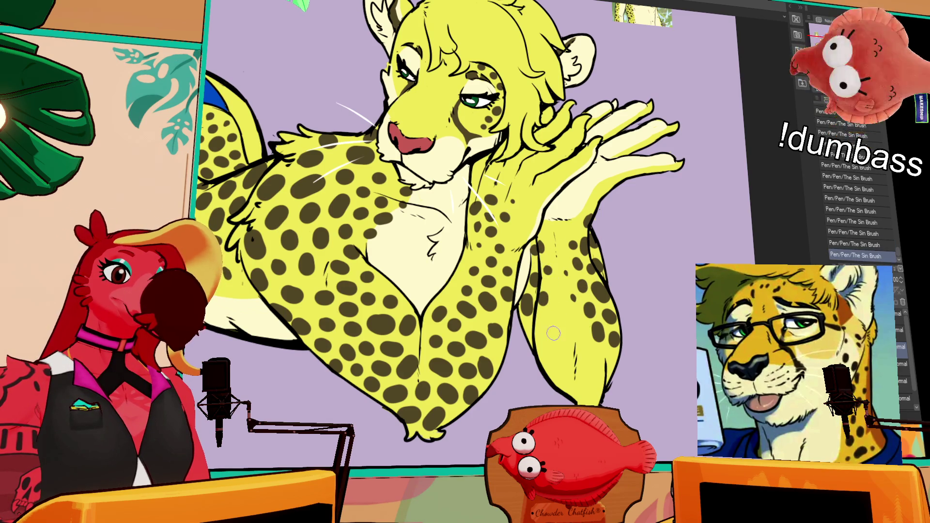
{"action": "left_click", "coordinate": [540, 320]}
{"action": "left_click", "coordinate": [548, 315]}
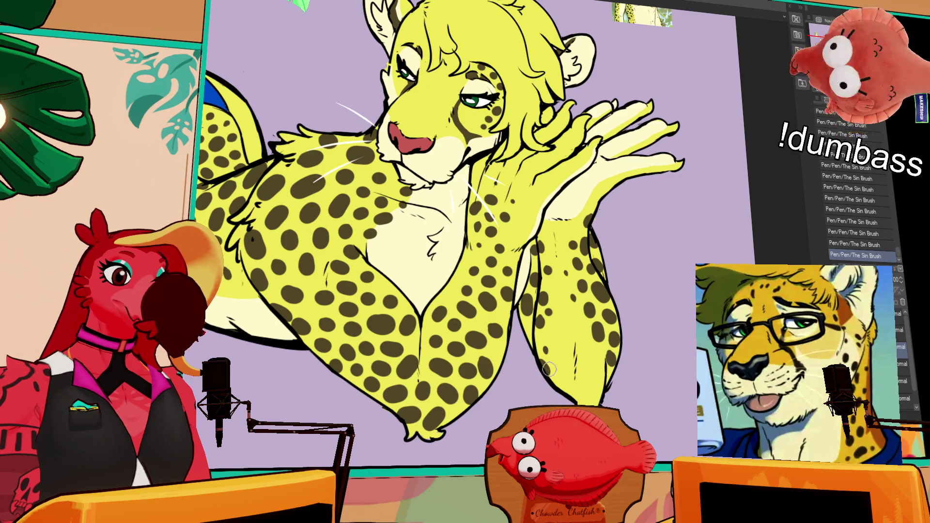
{"action": "left_click_drag", "start_coordinate": [636, 297], "coordinate": [709, 325]}
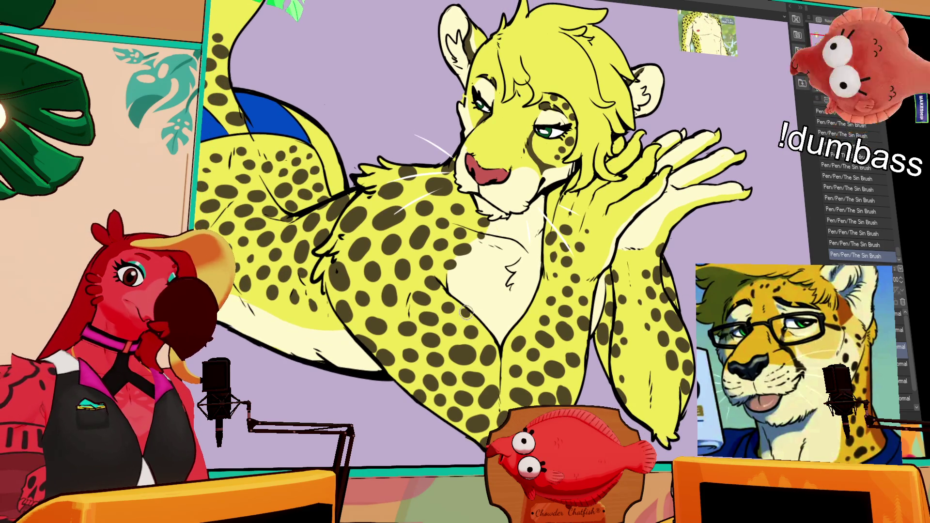
Step: Toggle the latest arm spots off and on with undo/redo to compare them
{"action": "left_click_drag", "start_coordinate": [542, 299], "coordinate": [551, 304]}
{"action": "key", "text": "ctrl+z"}
{"action": "key", "text": "ctrl+y"}
{"action": "key", "text": "ctrl+z"}
{"action": "key", "text": "ctrl+y"}
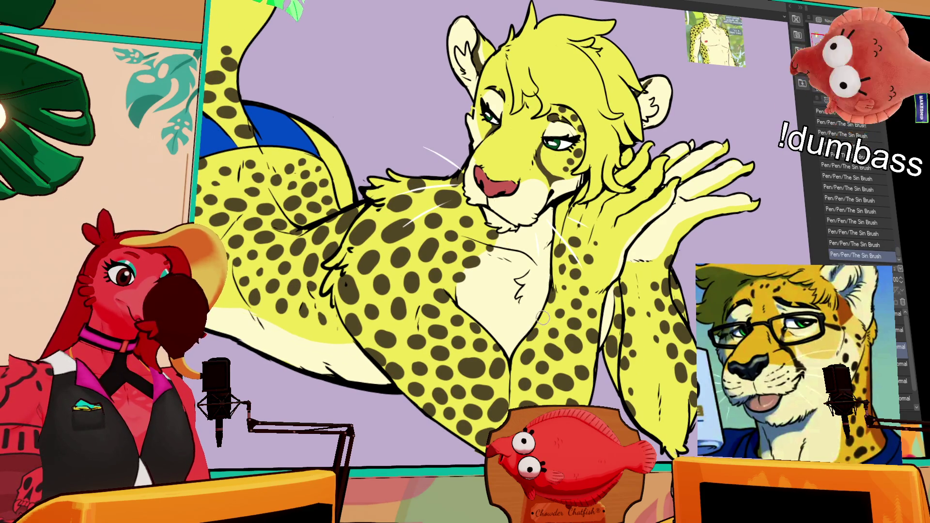
{"action": "left_click_drag", "start_coordinate": [620, 268], "coordinate": [626, 257]}
{"action": "key", "text": "ctrl+z"}
{"action": "key", "text": "ctrl+y"}
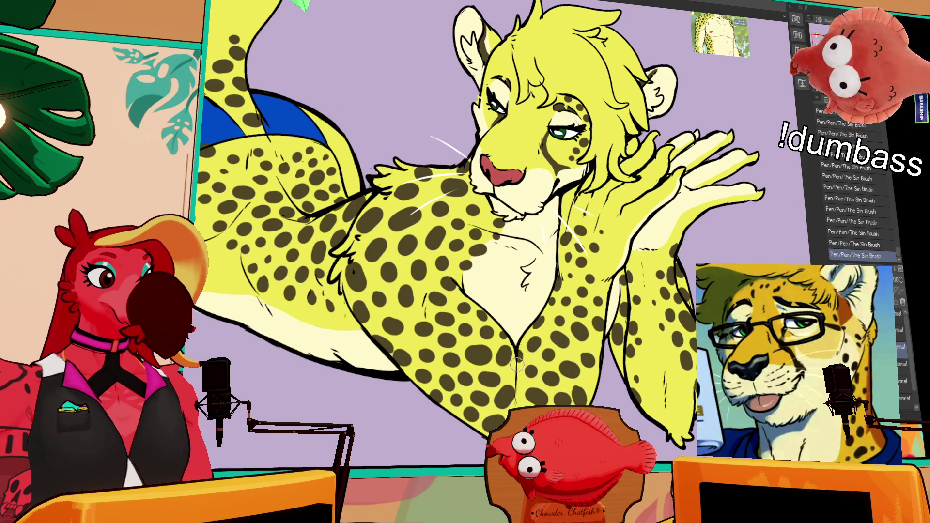
{"action": "key", "text": "ctrl+z"}
{"action": "key", "text": "ctrl+y"}
{"action": "key", "text": "ctrl+z"}
{"action": "key", "text": "ctrl+y"}
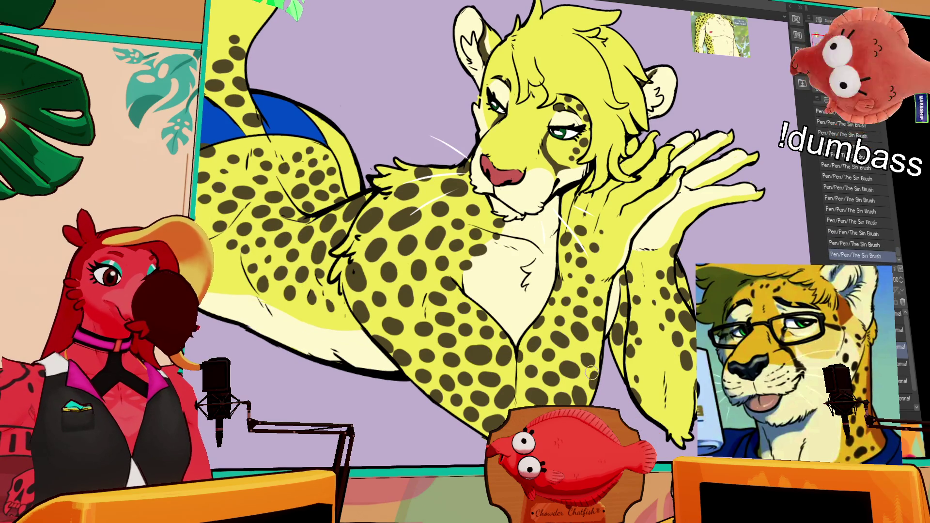
Step: Recheck the last two spots, then scroll until the hips and blue bikini are on screen
{"action": "scroll", "coordinate": [597, 343], "scroll_direction": "down", "scroll_amount": 2}
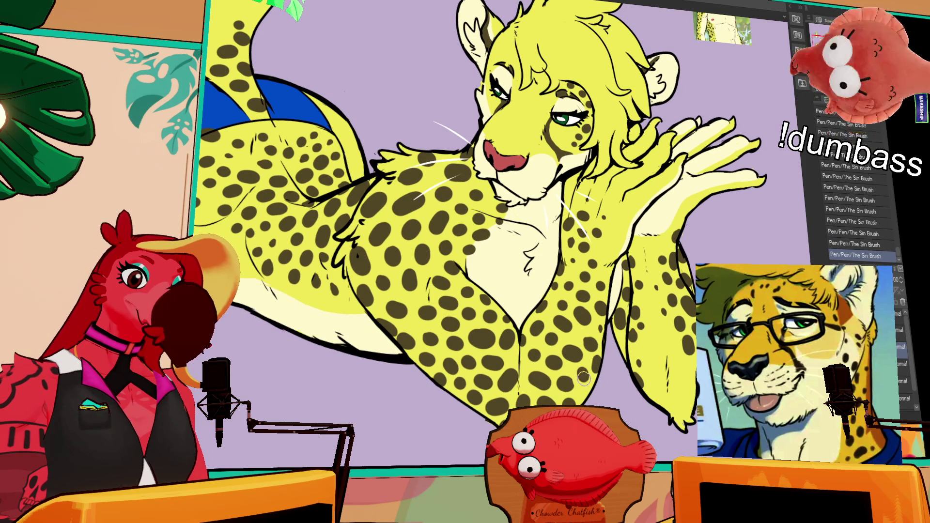
{"action": "key", "text": "ctrl+z"}
{"action": "key", "text": "ctrl+z"}
{"action": "key", "text": "ctrl+y"}
{"action": "key", "text": "ctrl+y"}
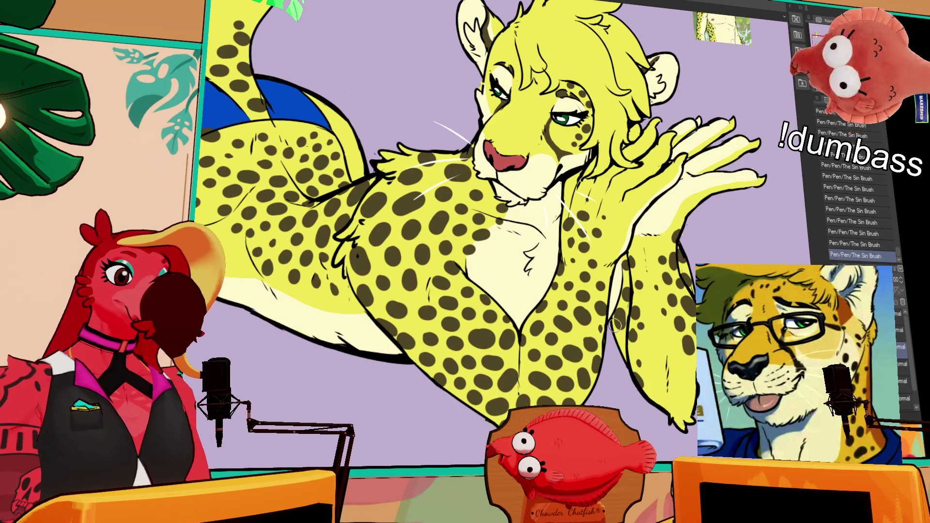
{"action": "scroll", "coordinate": [602, 313], "scroll_direction": "up", "scroll_amount": 3}
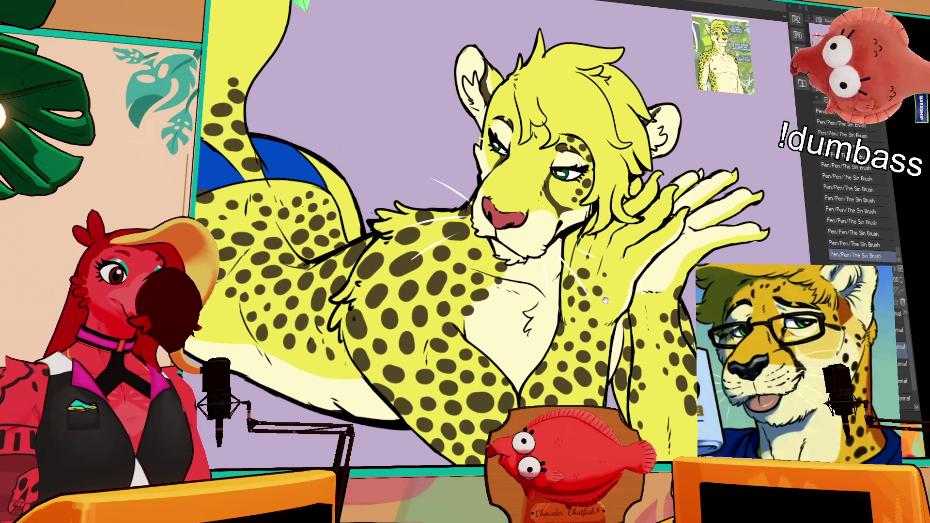
{"action": "scroll", "coordinate": [592, 264], "scroll_direction": "left", "scroll_amount": 3}
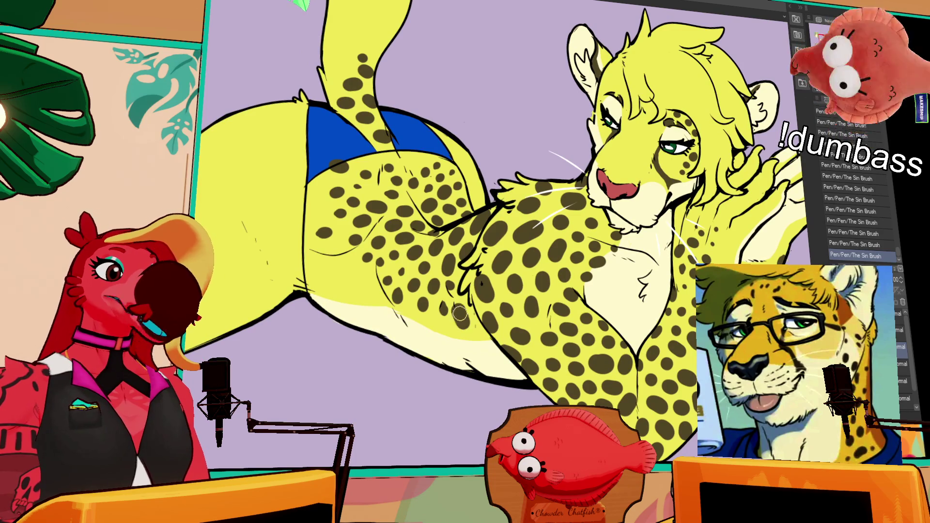
Step: Compare the drawing with and without the last brush stroke, keeping it
{"action": "key", "text": "ctrl+z"}
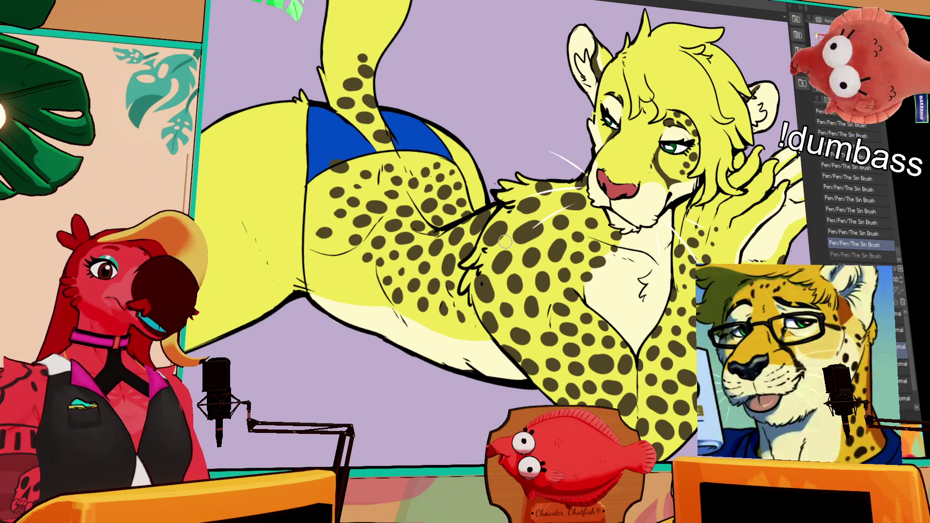
{"action": "key", "text": "ctrl+y"}
{"action": "key", "text": "ctrl+z"}
{"action": "key", "text": "ctrl+y"}
{"action": "key", "text": "ctrl+z"}
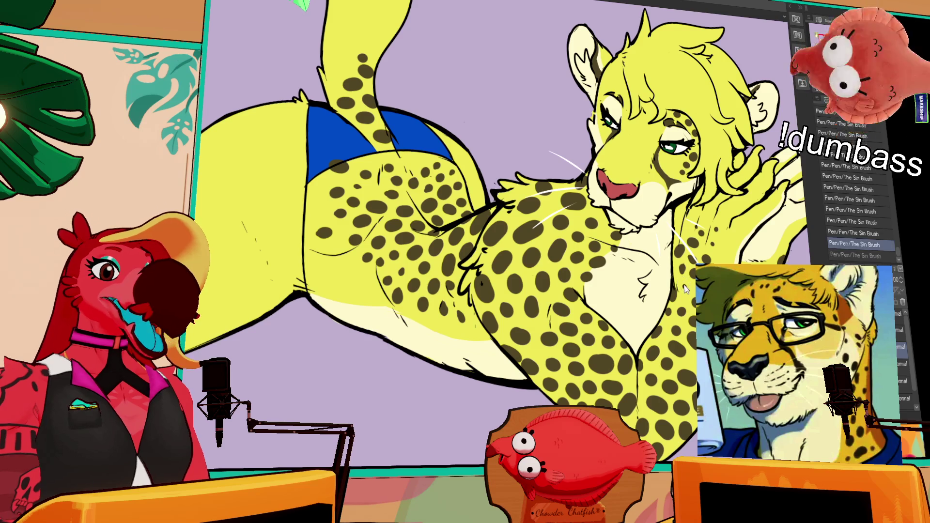
{"action": "key", "text": "ctrl+y"}
Step: Recheck the last stroke and reframe the view back onto the hips and bikini
{"action": "left_click_drag", "start_coordinate": [477, 217], "coordinate": [519, 198]}
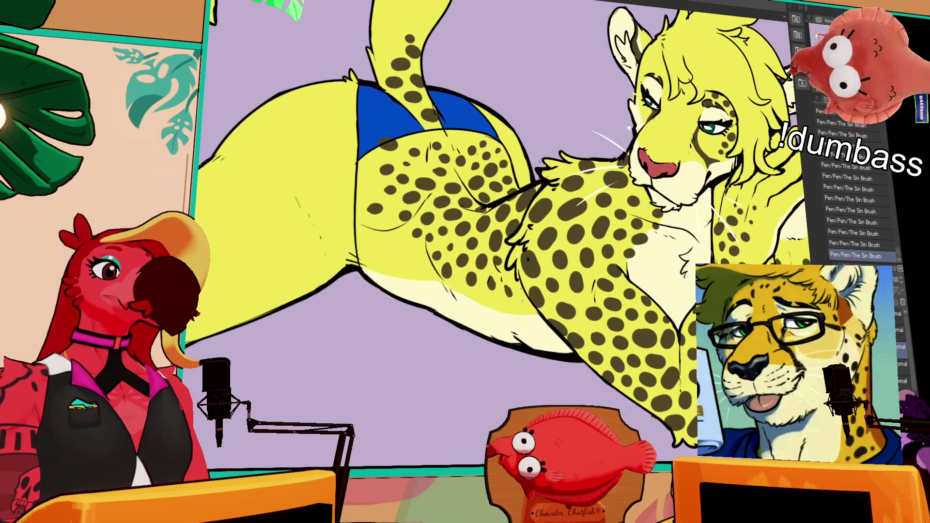
{"action": "key", "text": "ctrl+z"}
{"action": "key", "text": "ctrl+y"}
{"action": "key", "text": "ctrl+z"}
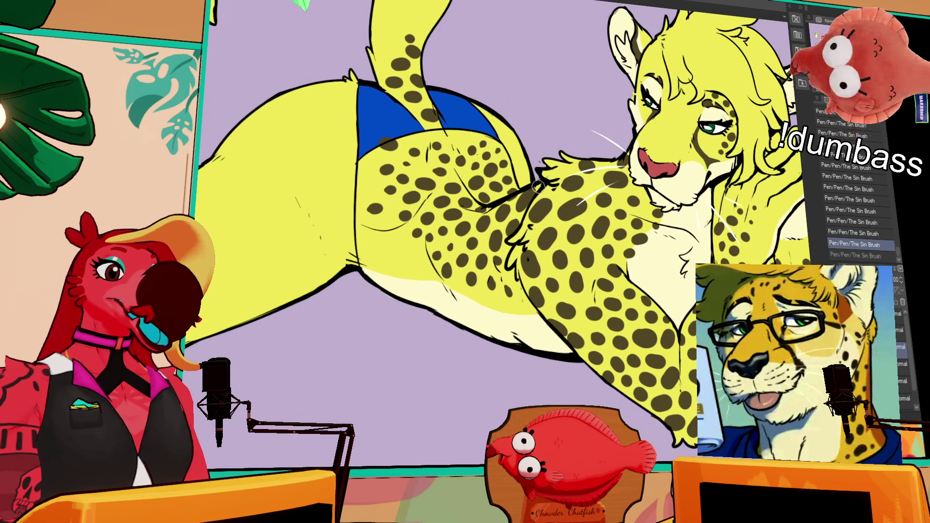
{"action": "key", "text": "ctrl+y"}
{"action": "mouse_move", "coordinate": [493, 154]}
{"action": "left_mouse_down"}
{"action": "mouse_move", "coordinate": [518, 183]}
{"action": "mouse_move", "coordinate": [557, 180]}
{"action": "left_mouse_up"}
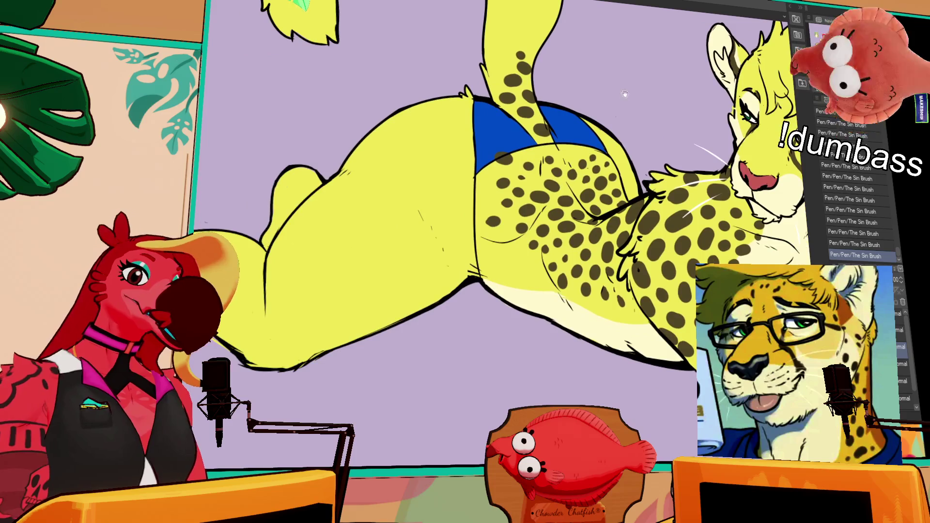
{"action": "scroll", "coordinate": [709, 158], "scroll_direction": "up", "scroll_amount": 4}
{"action": "left_click_drag", "start_coordinate": [450, 167], "coordinate": [470, 235]}
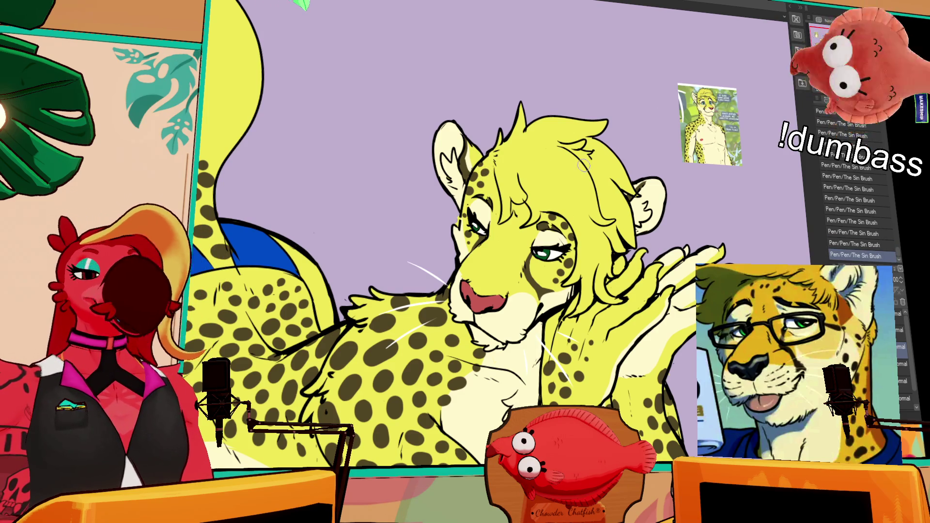
{"action": "mouse_move", "coordinate": [532, 216]}
{"action": "left_mouse_down"}
{"action": "mouse_move", "coordinate": [624, 159]}
{"action": "mouse_move", "coordinate": [733, 129]}
{"action": "left_mouse_up"}
Step: Dab small dark marks around the hip spots and along the bikini's lower edge
{"action": "left_click", "coordinate": [436, 184]}
{"action": "left_click", "coordinate": [435, 185]}
{"action": "left_click", "coordinate": [477, 179]}
{"action": "left_click", "coordinate": [490, 184]}
{"action": "left_click", "coordinate": [496, 178]}
{"action": "left_click", "coordinate": [477, 180]}
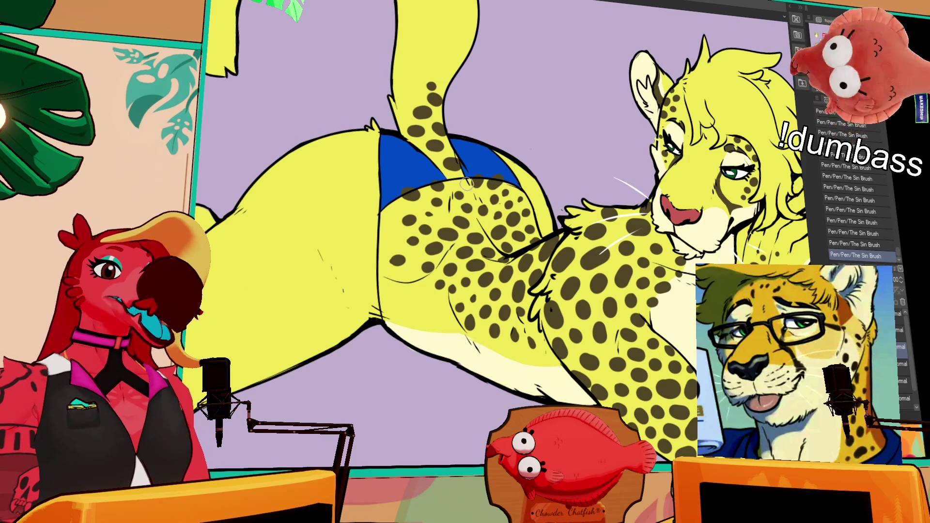
{"action": "left_click", "coordinate": [462, 176]}
Step: Bring the bare upper hip into view and paint spots on its outline and beside the bikini
{"action": "left_click_drag", "start_coordinate": [567, 177], "coordinate": [601, 192]}
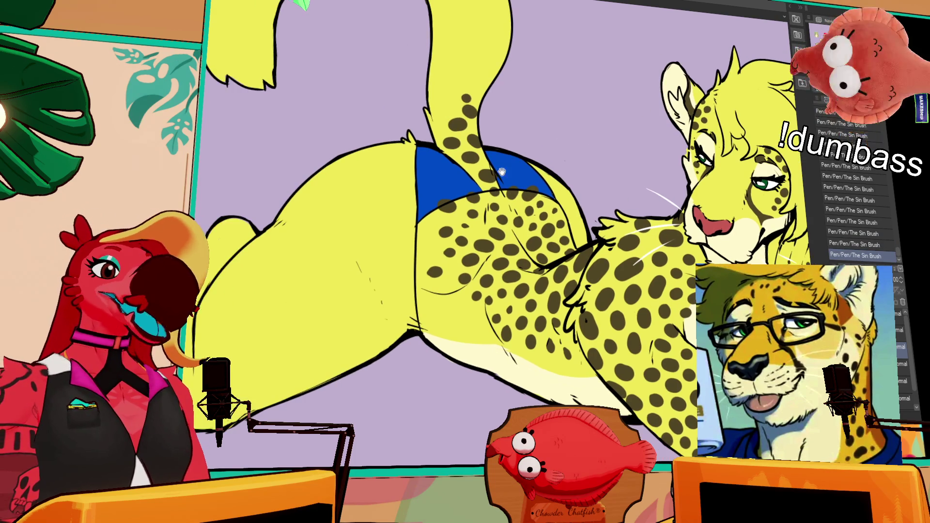
{"action": "left_click_drag", "start_coordinate": [517, 302], "coordinate": [580, 317]}
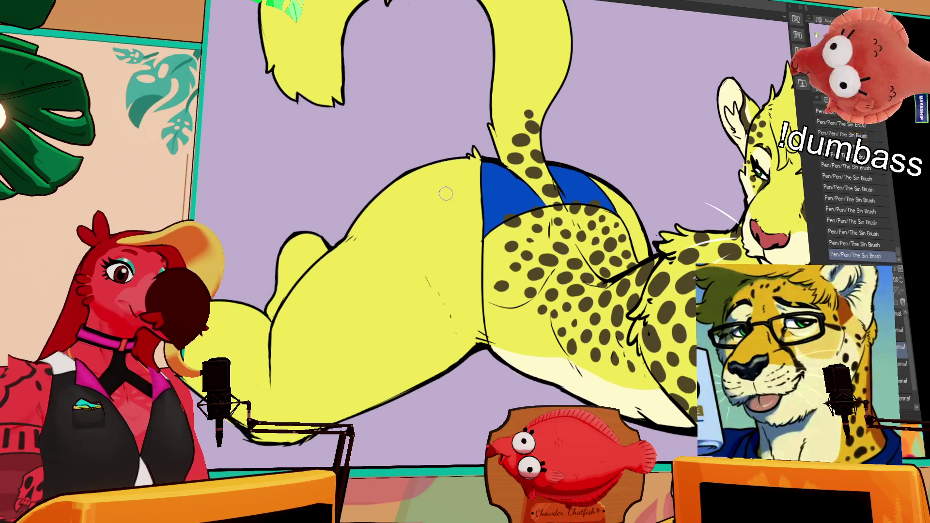
{"action": "left_click_drag", "start_coordinate": [415, 176], "coordinate": [438, 155]}
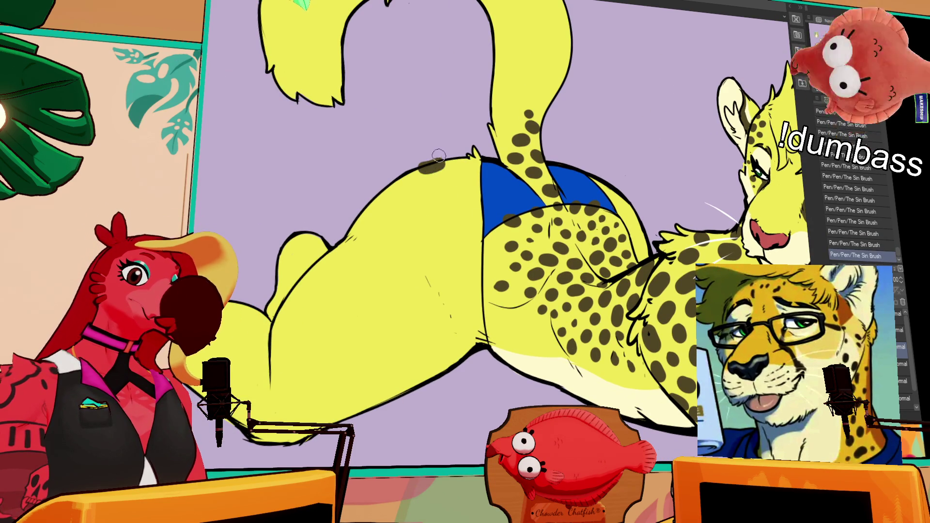
{"action": "left_click_drag", "start_coordinate": [404, 182], "coordinate": [415, 184]}
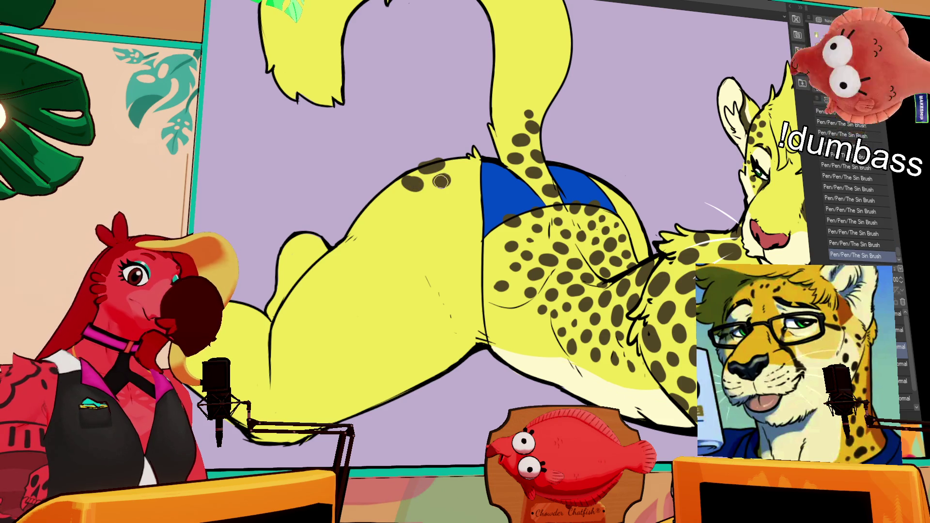
{"action": "left_click_drag", "start_coordinate": [458, 192], "coordinate": [489, 170]}
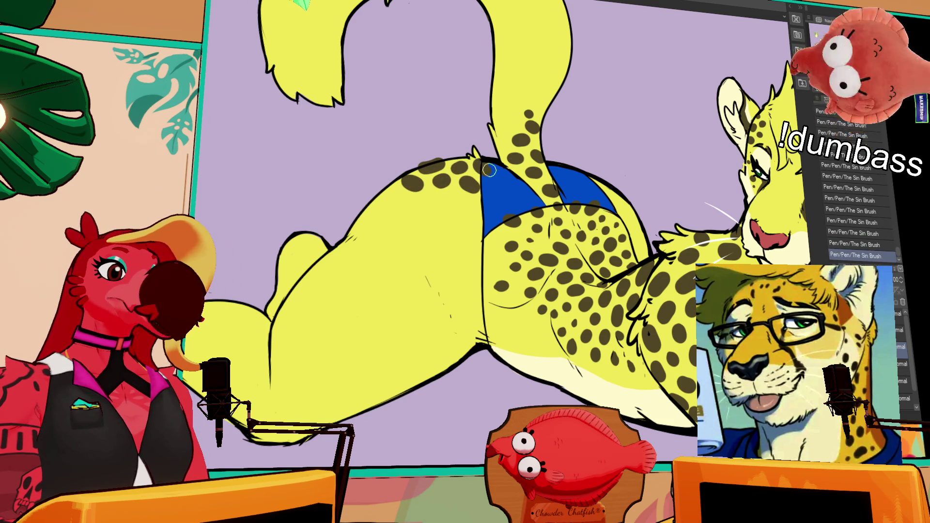
{"action": "mouse_move", "coordinate": [470, 211]}
{"action": "left_mouse_down"}
{"action": "mouse_move", "coordinate": [458, 198]}
{"action": "mouse_move", "coordinate": [468, 204]}
{"action": "mouse_move", "coordinate": [430, 208]}
{"action": "left_mouse_up"}
Step: Add more dark spots across the upper hip, including a few lower down
{"action": "mouse_move", "coordinate": [441, 194]}
{"action": "left_mouse_down"}
{"action": "mouse_move", "coordinate": [448, 232]}
{"action": "mouse_move", "coordinate": [482, 213]}
{"action": "left_mouse_up"}
{"action": "left_click", "coordinate": [474, 249]}
{"action": "mouse_move", "coordinate": [406, 209]}
{"action": "left_mouse_down"}
{"action": "mouse_move", "coordinate": [387, 185]}
{"action": "mouse_move", "coordinate": [396, 195]}
{"action": "left_mouse_up"}
{"action": "left_click", "coordinate": [378, 206]}
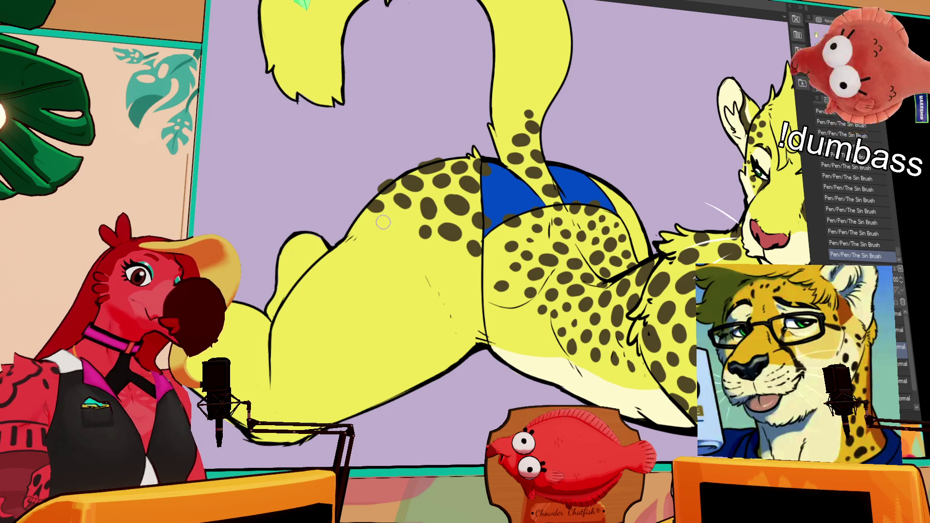
{"action": "mouse_move", "coordinate": [438, 249]}
{"action": "left_mouse_down"}
{"action": "mouse_move", "coordinate": [448, 257]}
{"action": "mouse_move", "coordinate": [413, 253]}
{"action": "left_mouse_up"}
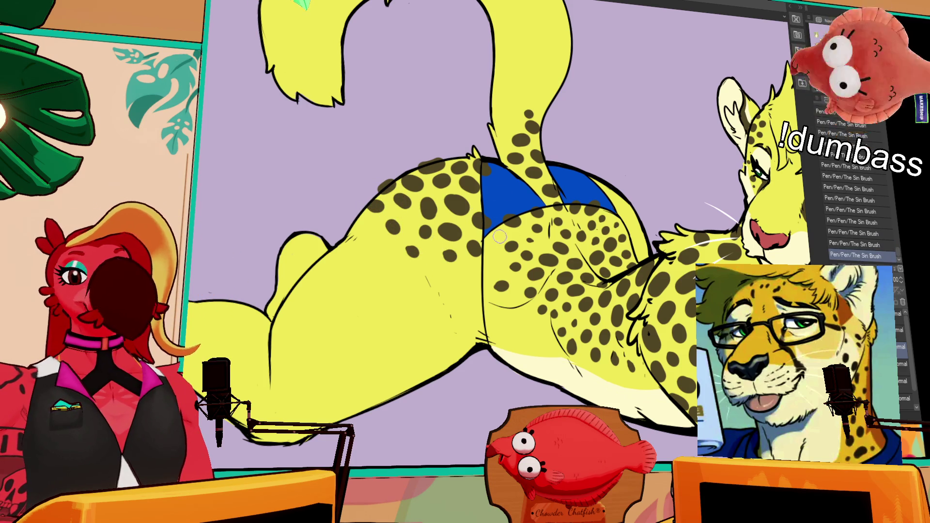
Step: Toggle the latest hip spot off and on to judge it, keeping it
{"action": "key", "text": "ctrl+z"}
{"action": "key", "text": "ctrl+y"}
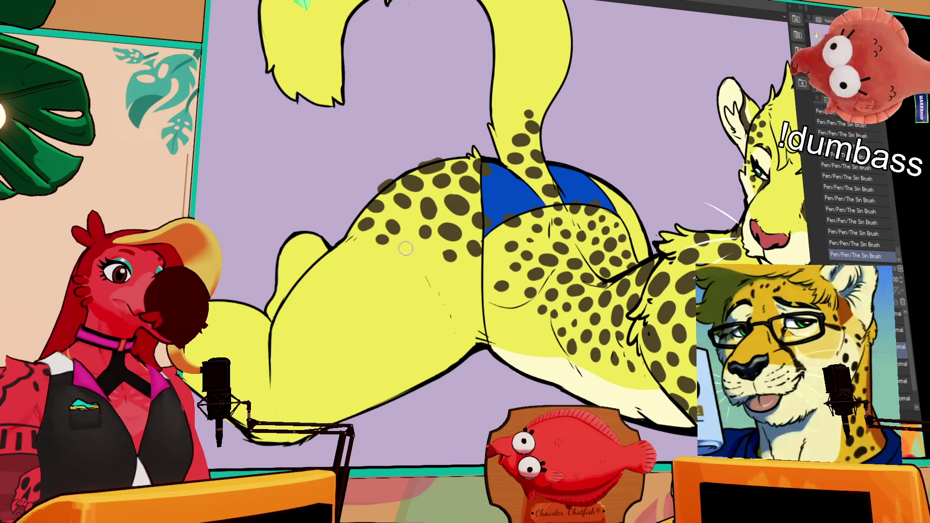
{"action": "key", "text": "ctrl+z"}
{"action": "key", "text": "ctrl+y"}
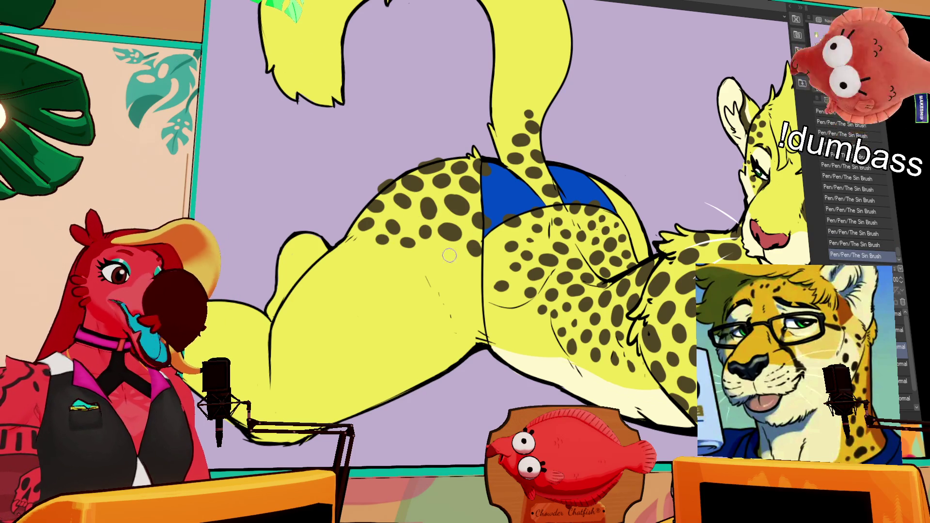
{"action": "key", "text": "ctrl+z"}
{"action": "key", "text": "ctrl+y"}
{"action": "key", "text": "ctrl+z"}
{"action": "key", "text": "ctrl+y"}
{"action": "key", "text": "ctrl+z"}
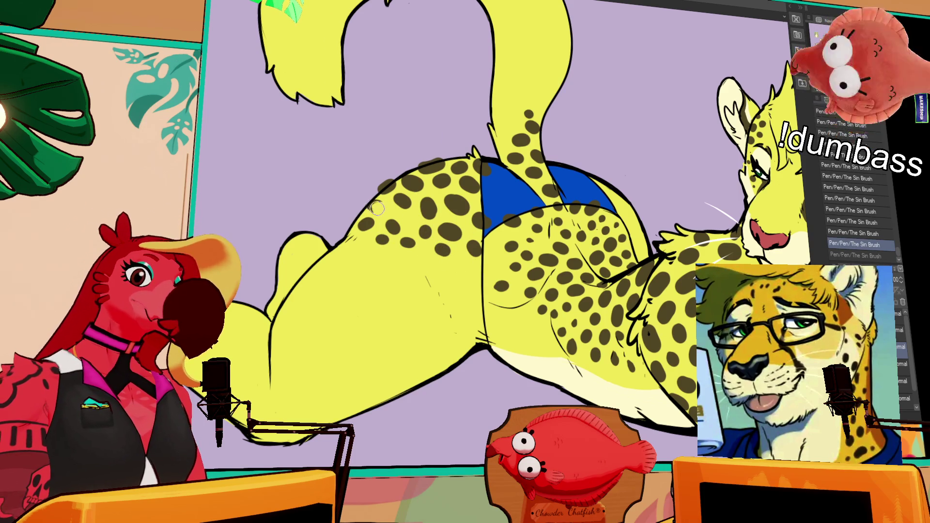
{"action": "key", "text": "ctrl+y"}
Step: Compare the final hip stroke once more and keep it in place
{"action": "key", "text": "ctrl+z"}
{"action": "key", "text": "ctrl+y"}
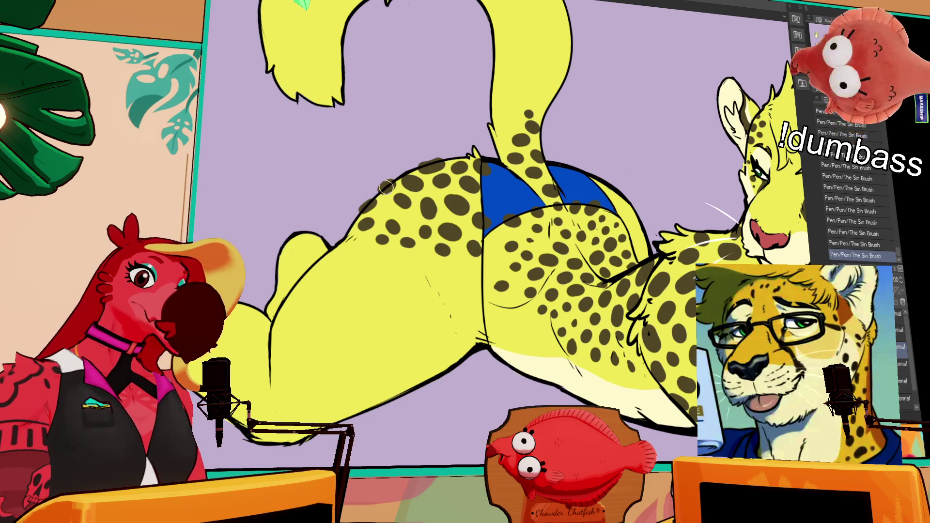
{"action": "key", "text": "ctrl+z"}
{"action": "key", "text": "ctrl+y"}
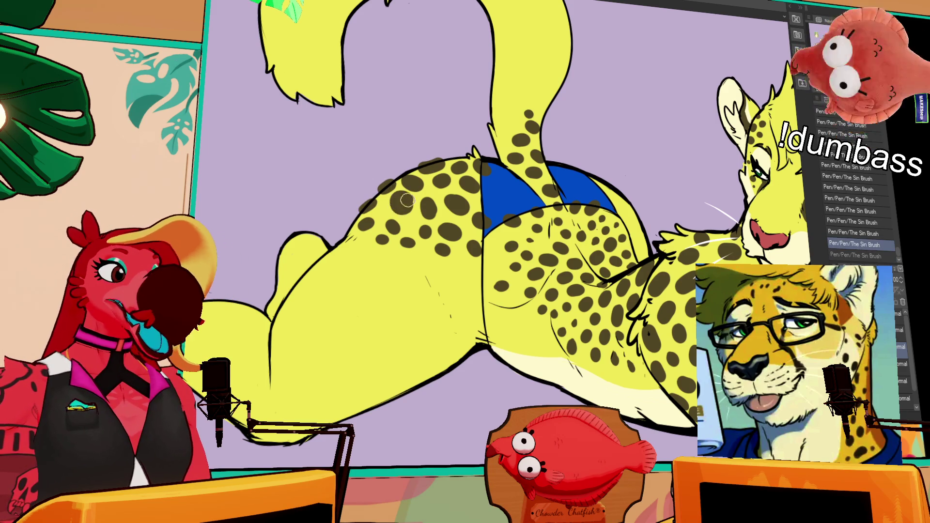
{"action": "key", "text": "ctrl+z"}
{"action": "key", "text": "ctrl+y"}
{"action": "key", "text": "ctrl+z"}
{"action": "key", "text": "ctrl+y"}
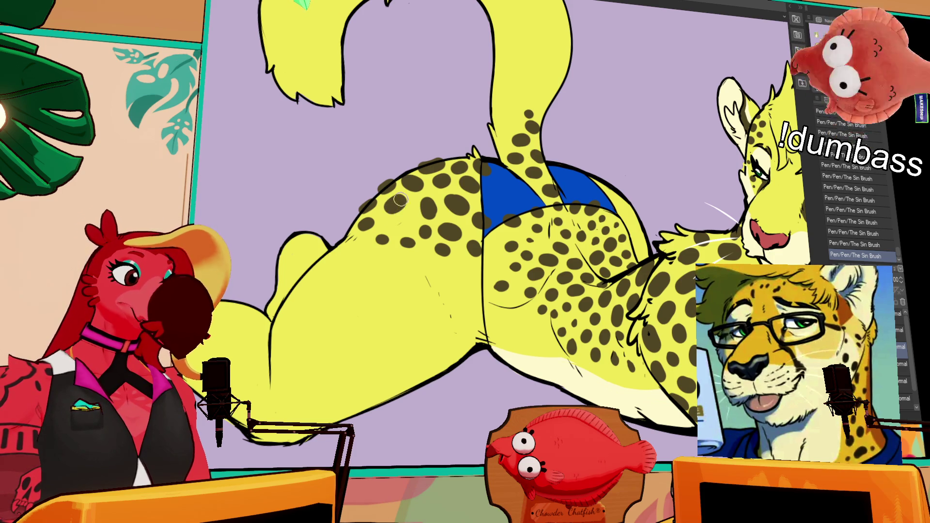
{"action": "left_click", "coordinate": [392, 222]}
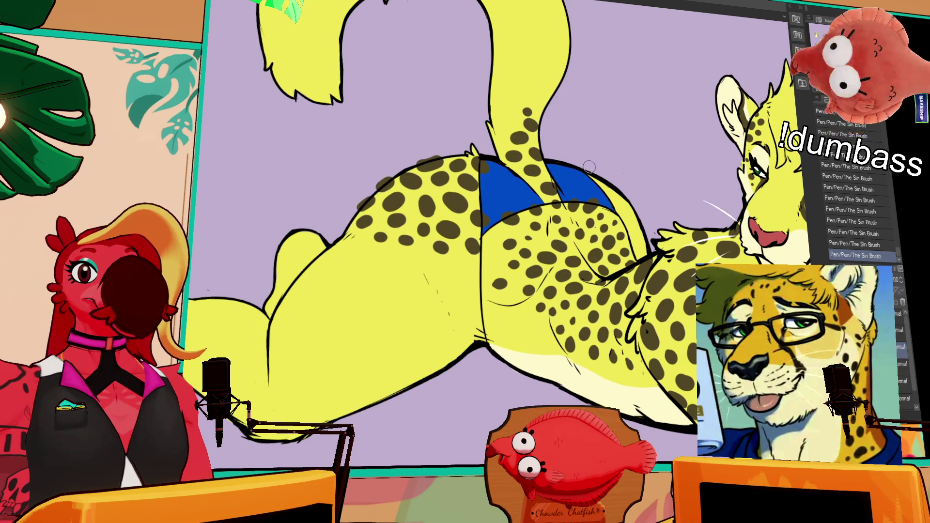
Step: Nudge the view up over the hips, checking the last stroke with undo/redo
{"action": "left_click_drag", "start_coordinate": [541, 200], "coordinate": [553, 187]}
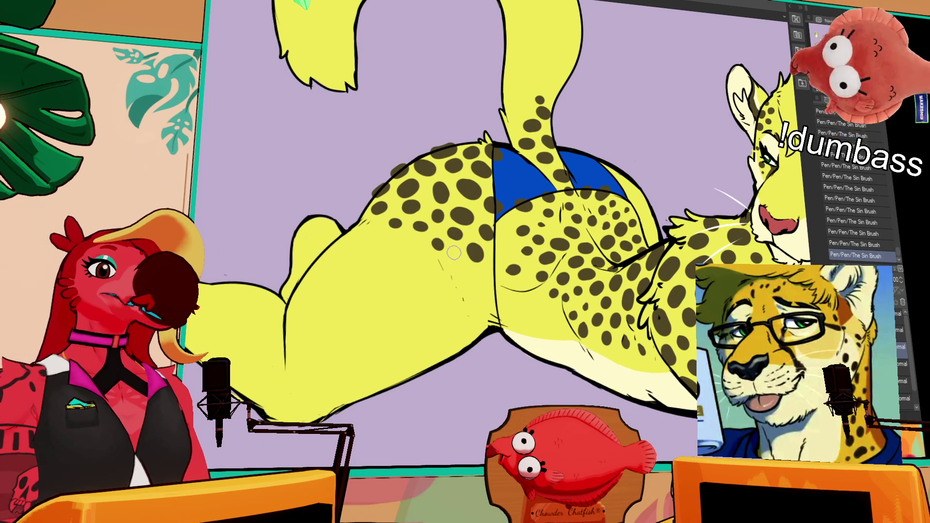
{"action": "key", "text": "ctrl+z"}
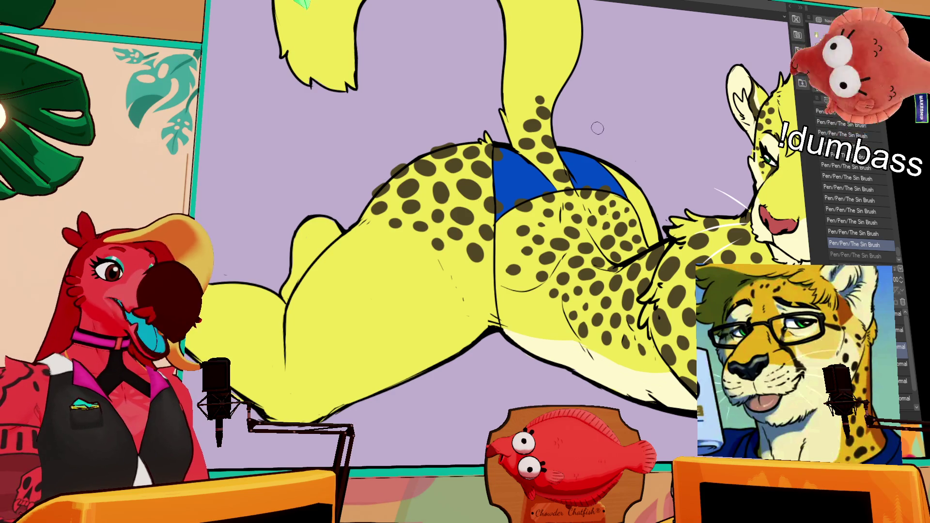
{"action": "key", "text": "ctrl+y"}
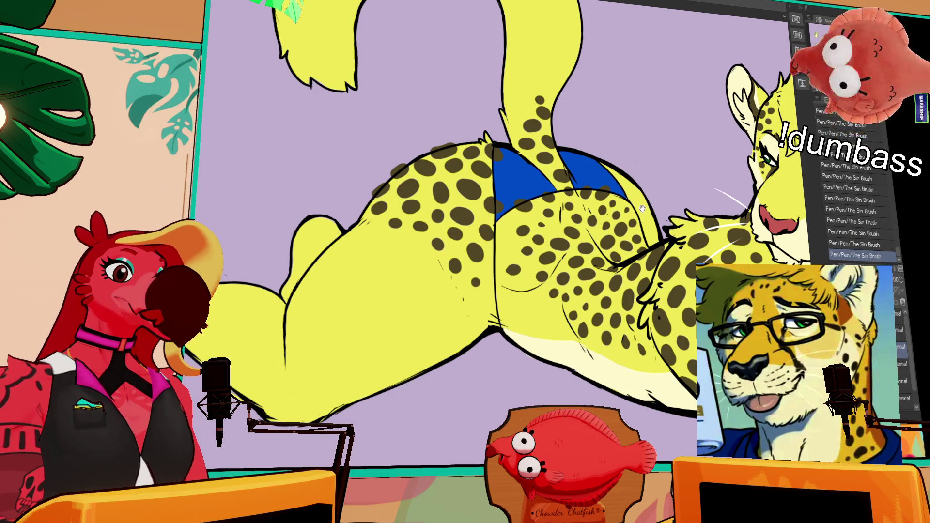
{"action": "left_click_drag", "start_coordinate": [642, 208], "coordinate": [647, 195]}
{"action": "left_click_drag", "start_coordinate": [561, 187], "coordinate": [581, 170]}
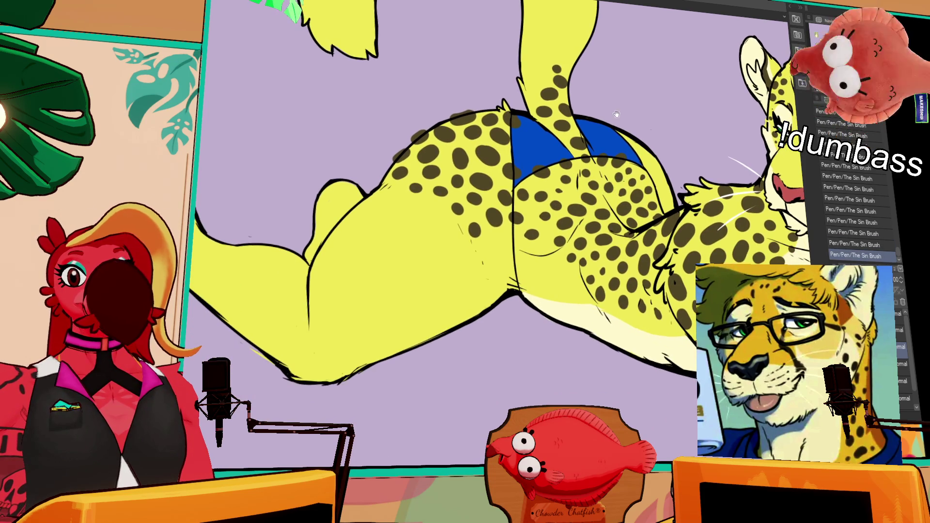
{"action": "left_click_drag", "start_coordinate": [512, 234], "coordinate": [554, 239]}
{"action": "key", "text": "ctrl+z"}
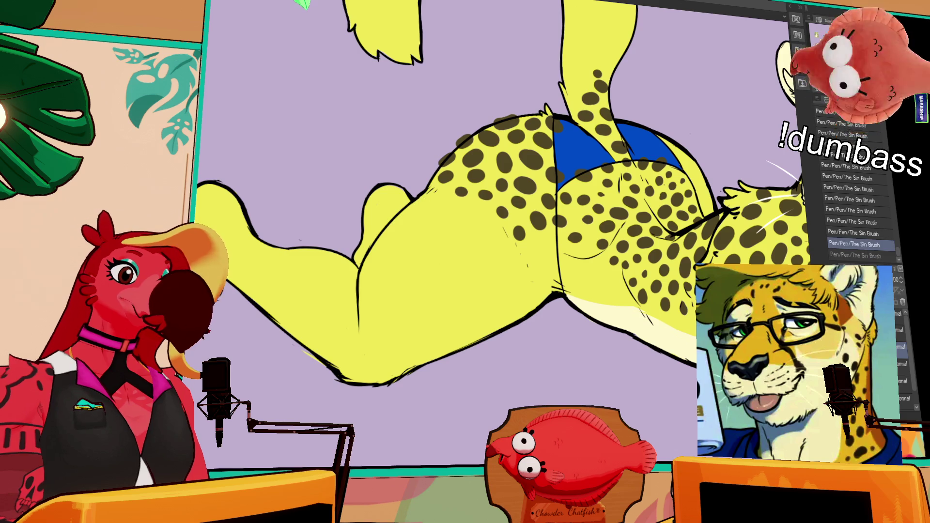
{"action": "key", "text": "ctrl+y"}
Step: Paint dark spots into the empty gaps on the hip and thigh
{"action": "left_click_drag", "start_coordinate": [521, 264], "coordinate": [520, 248]}
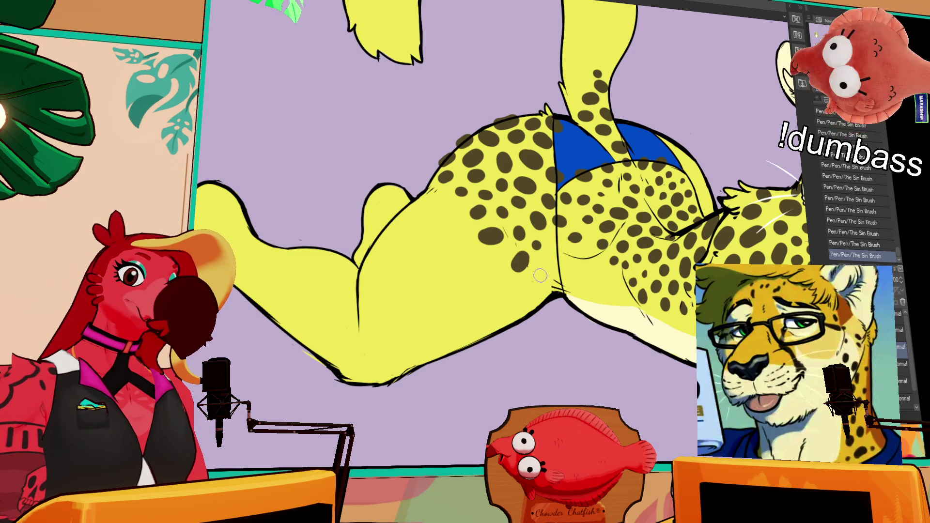
{"action": "left_click_drag", "start_coordinate": [494, 277], "coordinate": [496, 261]}
{"action": "left_click_drag", "start_coordinate": [513, 292], "coordinate": [513, 296]}
{"action": "left_click_drag", "start_coordinate": [450, 261], "coordinate": [459, 254]}
{"action": "mouse_move", "coordinate": [414, 234]}
{"action": "left_mouse_down"}
{"action": "mouse_move", "coordinate": [401, 236]}
{"action": "mouse_move", "coordinate": [419, 203]}
{"action": "left_mouse_up"}
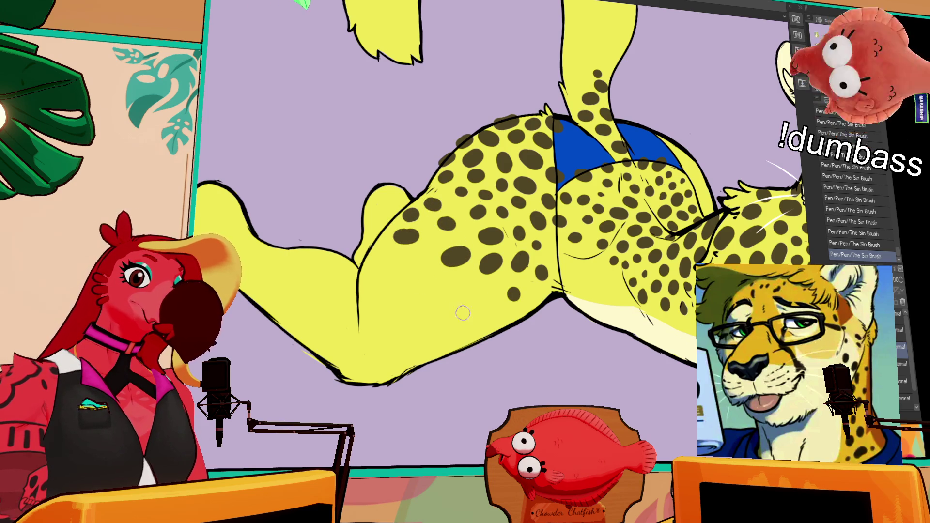
{"action": "left_click_drag", "start_coordinate": [539, 296], "coordinate": [536, 299]}
{"action": "left_click_drag", "start_coordinate": [480, 295], "coordinate": [453, 287]}
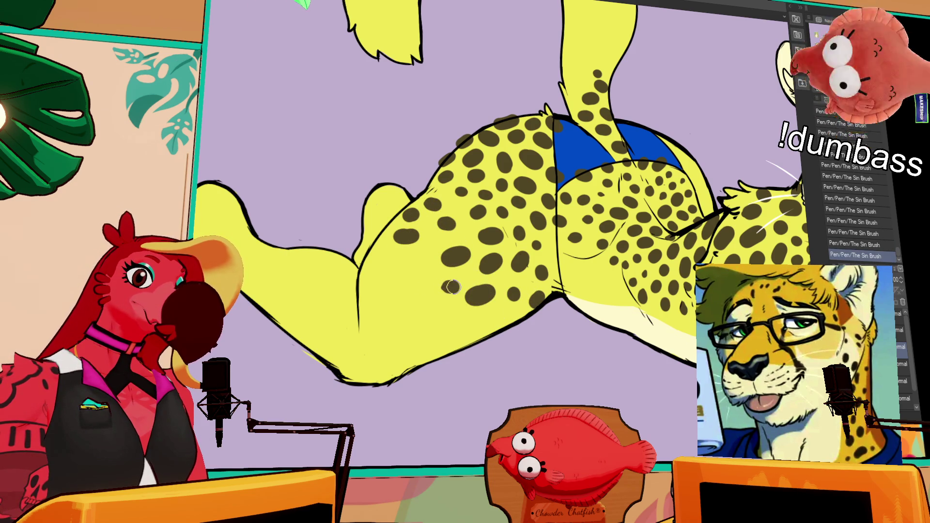
Step: Survey the head and tail, then return to the legs and recheck the last spot
{"action": "left_click_drag", "start_coordinate": [707, 201], "coordinate": [642, 189]}
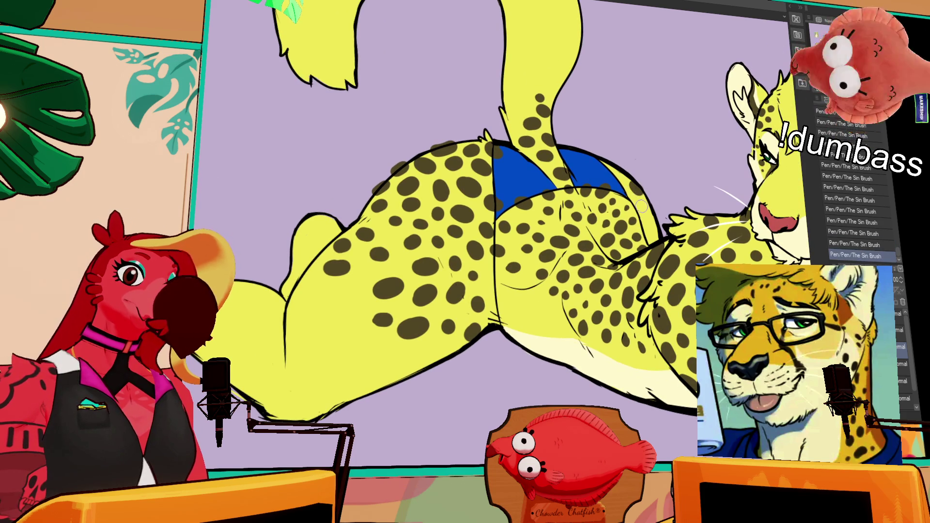
{"action": "left_click_drag", "start_coordinate": [652, 234], "coordinate": [616, 273]}
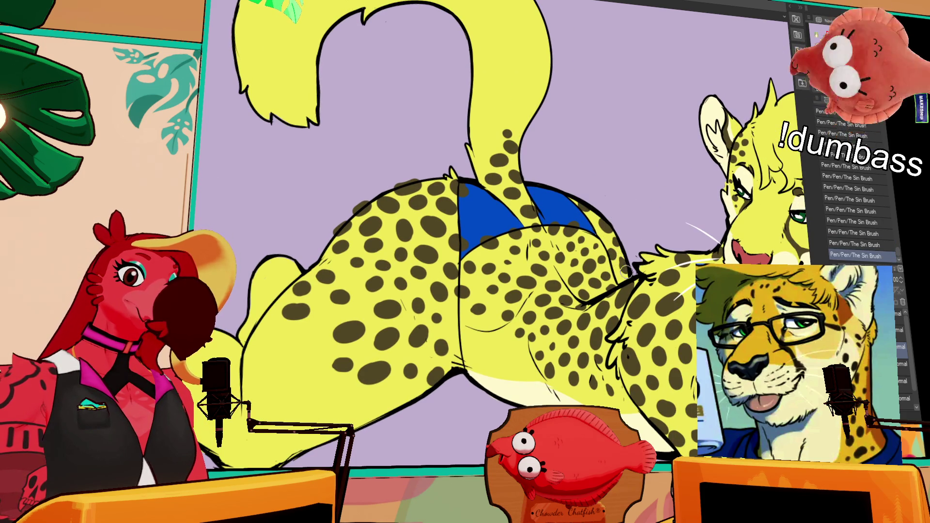
{"action": "left_click_drag", "start_coordinate": [569, 242], "coordinate": [659, 167]}
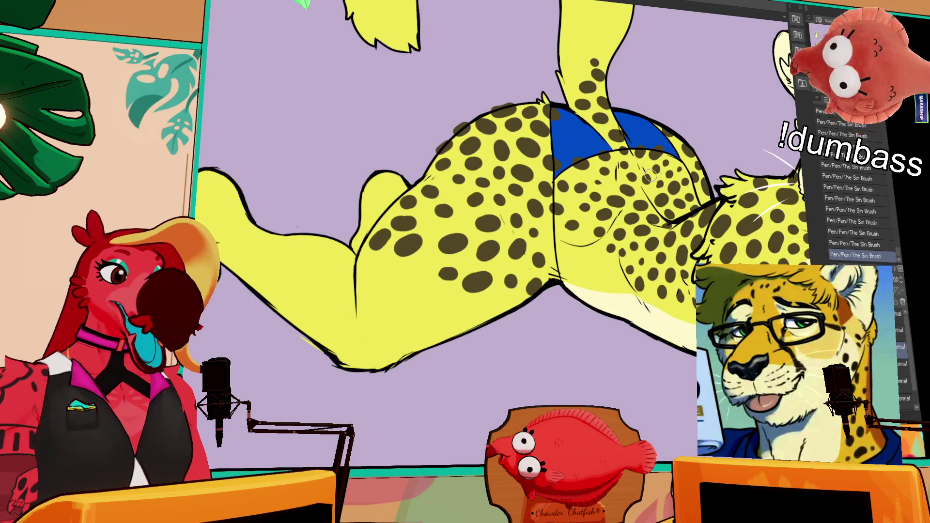
{"action": "key", "text": "alt+bracketright"}
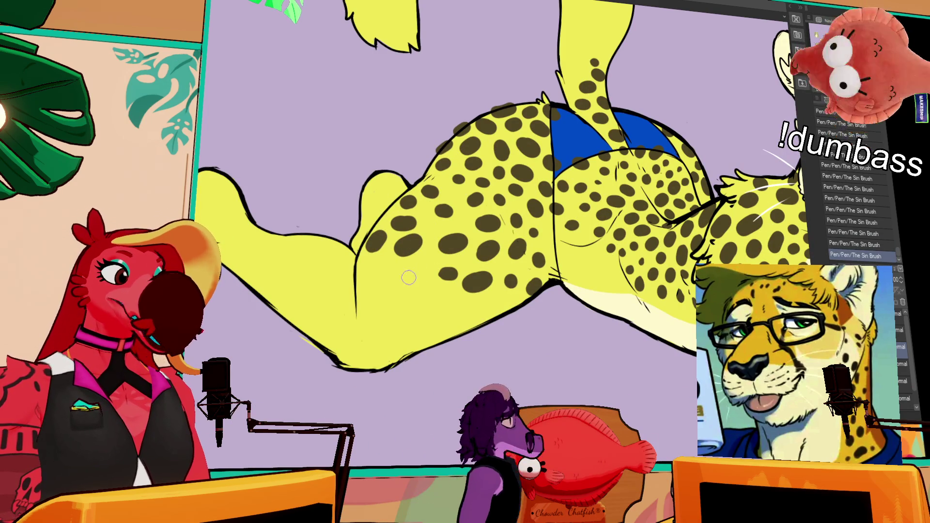
{"action": "key", "text": "alt+bracketleft"}
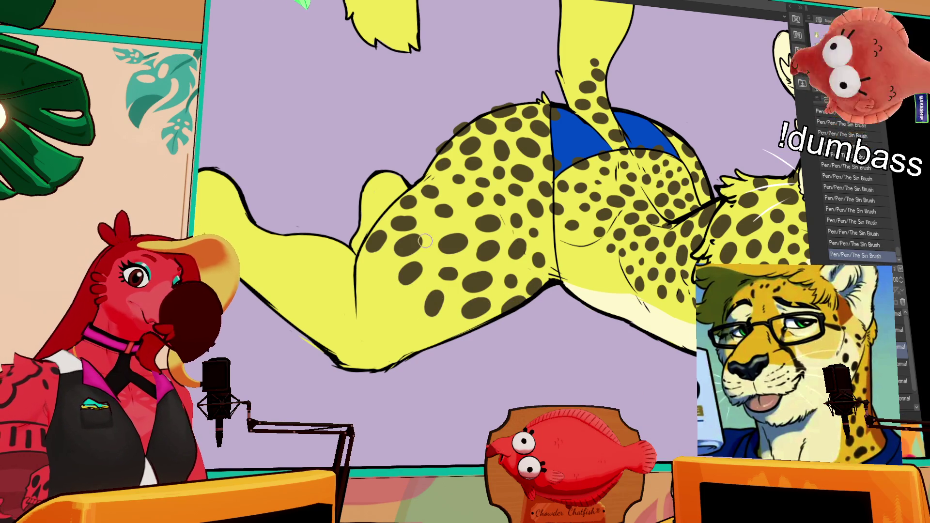
Step: Move the view down the back leg toward the foot, undoing the latest spot strokes
{"action": "mouse_move", "coordinate": [410, 298]}
{"action": "left_mouse_down"}
{"action": "mouse_move", "coordinate": [441, 270]}
{"action": "mouse_move", "coordinate": [424, 317]}
{"action": "left_mouse_up"}
{"action": "key", "text": "ctrl+z"}
{"action": "key", "text": "ctrl+z"}
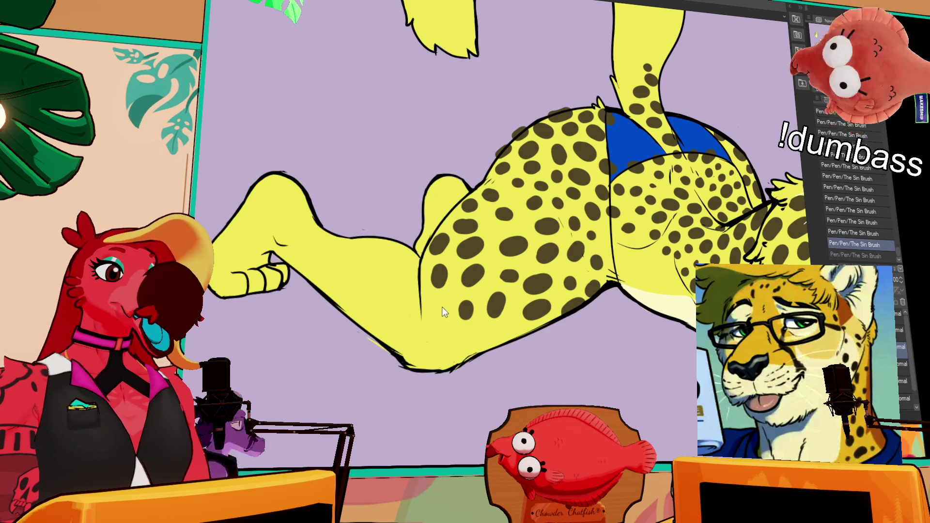
{"action": "key", "text": "ctrl+z"}
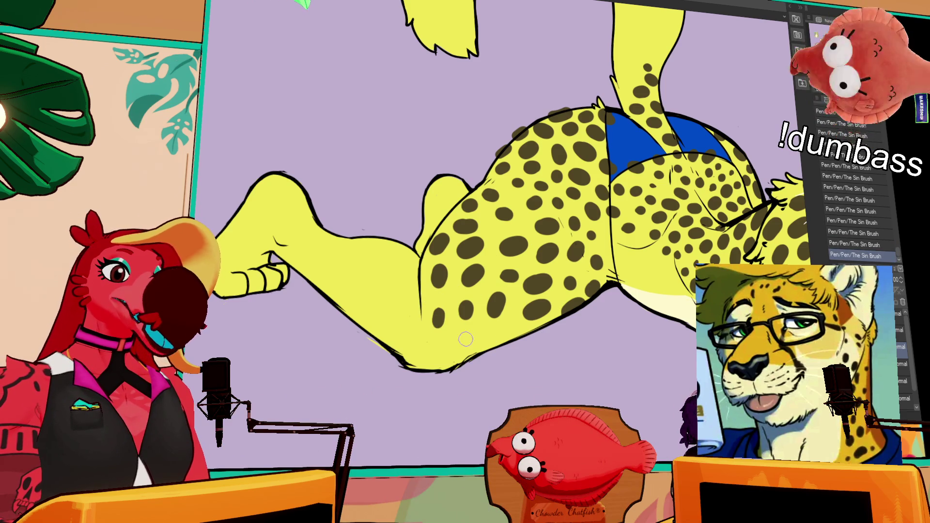
{"action": "left_click_drag", "start_coordinate": [472, 334], "coordinate": [485, 335]}
{"action": "mouse_move", "coordinate": [606, 230]}
{"action": "left_mouse_down"}
{"action": "mouse_move", "coordinate": [638, 256]}
{"action": "mouse_move", "coordinate": [633, 195]}
{"action": "left_mouse_up"}
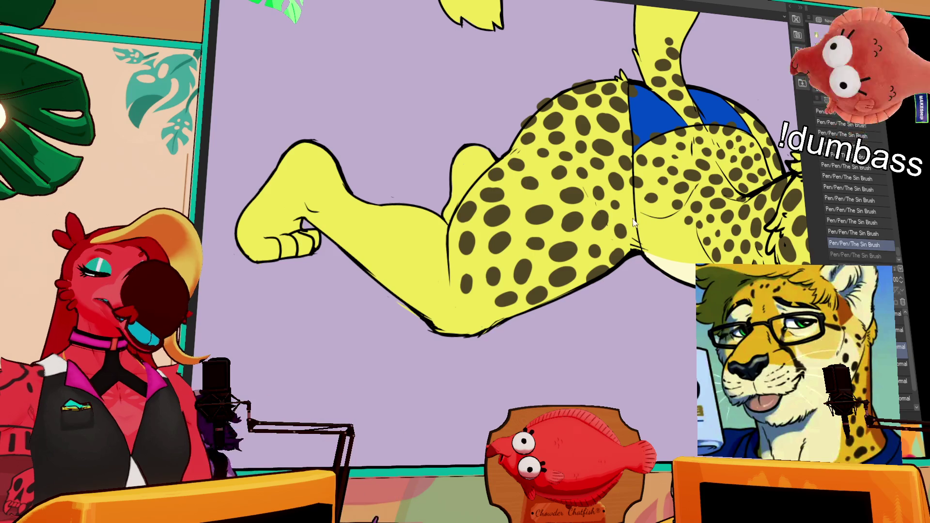
{"action": "left_click_drag", "start_coordinate": [735, 181], "coordinate": [721, 206]}
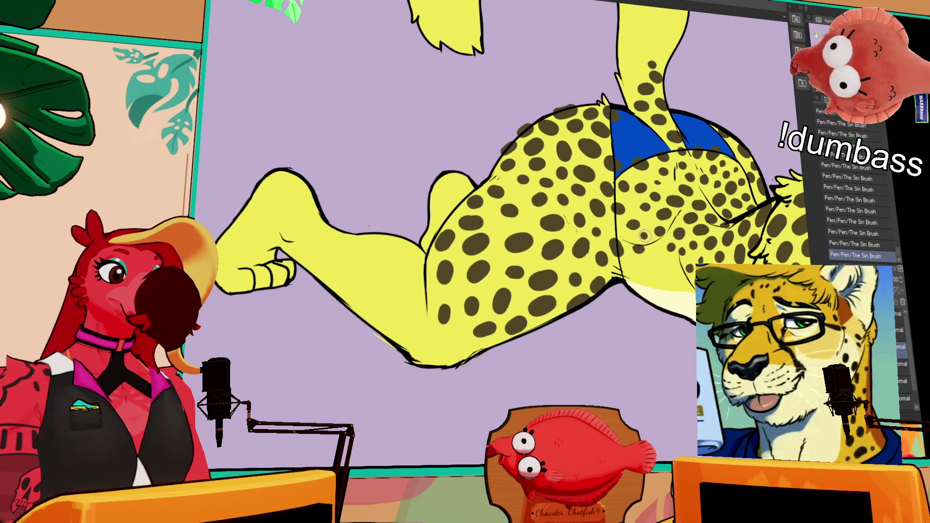
{"action": "key", "text": "ctrl+z"}
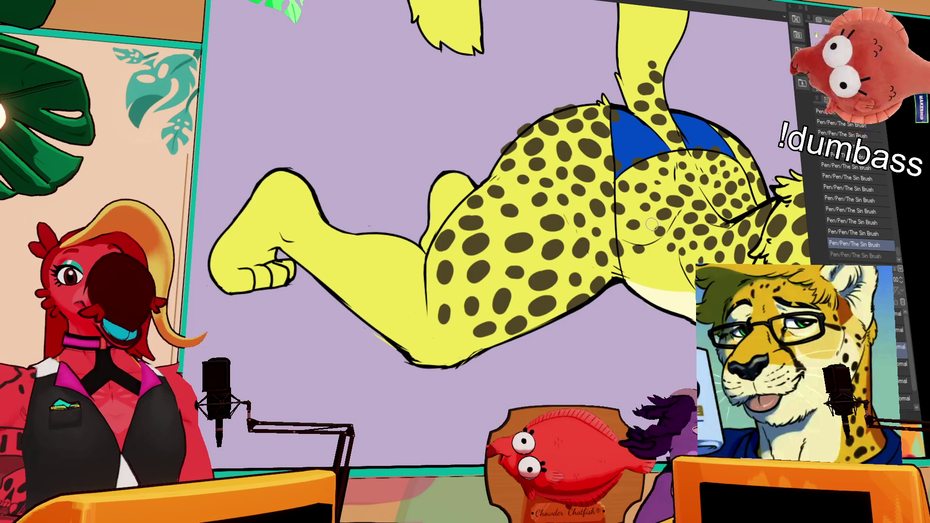
{"action": "left_click_drag", "start_coordinate": [652, 224], "coordinate": [634, 166]}
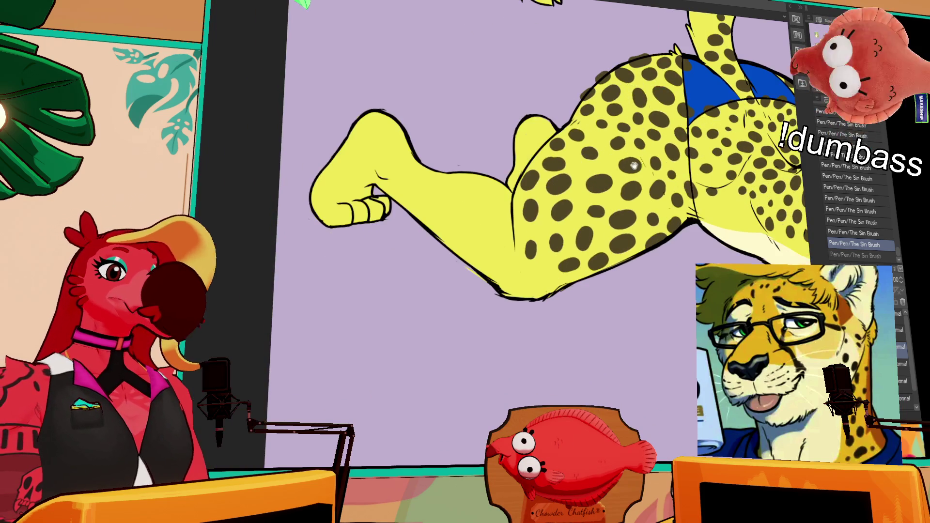
Step: Check the last leg stroke, then add dark spots near the foot and up the lower leg
{"action": "key", "text": "ctrl+z"}
{"action": "key", "text": "ctrl+y"}
{"action": "key", "text": "ctrl+z"}
{"action": "key", "text": "ctrl+y"}
{"action": "key", "text": "ctrl+z"}
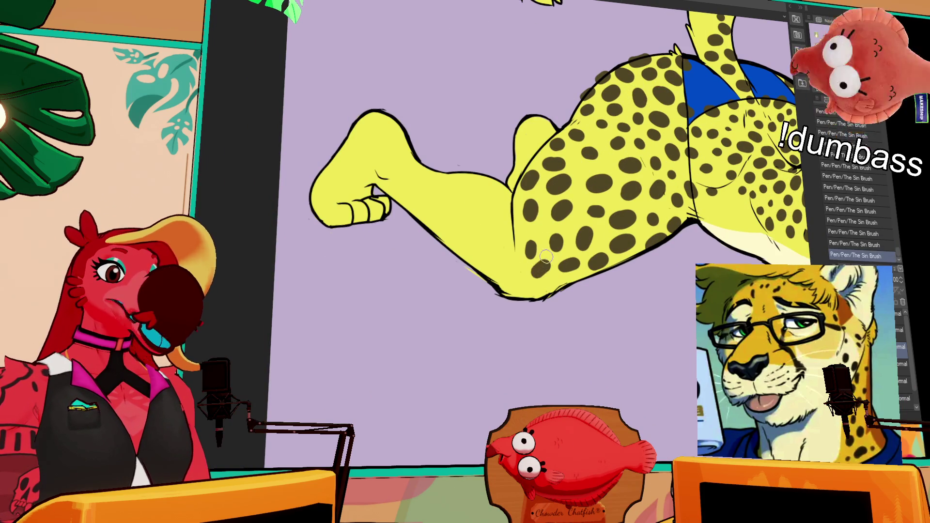
{"action": "key", "text": "ctrl+y"}
{"action": "key", "text": "ctrl+y"}
{"action": "left_click_drag", "start_coordinate": [514, 277], "coordinate": [514, 262]}
{"action": "left_click_drag", "start_coordinate": [535, 294], "coordinate": [538, 297]}
{"action": "left_click_drag", "start_coordinate": [561, 277], "coordinate": [563, 281]}
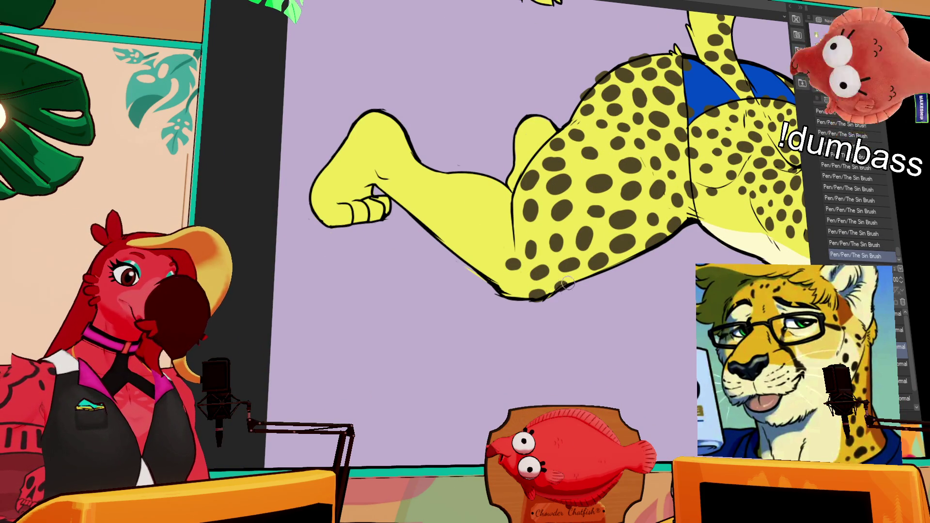
{"action": "left_click_drag", "start_coordinate": [486, 251], "coordinate": [491, 262]}
{"action": "left_click_drag", "start_coordinate": [499, 221], "coordinate": [501, 227]}
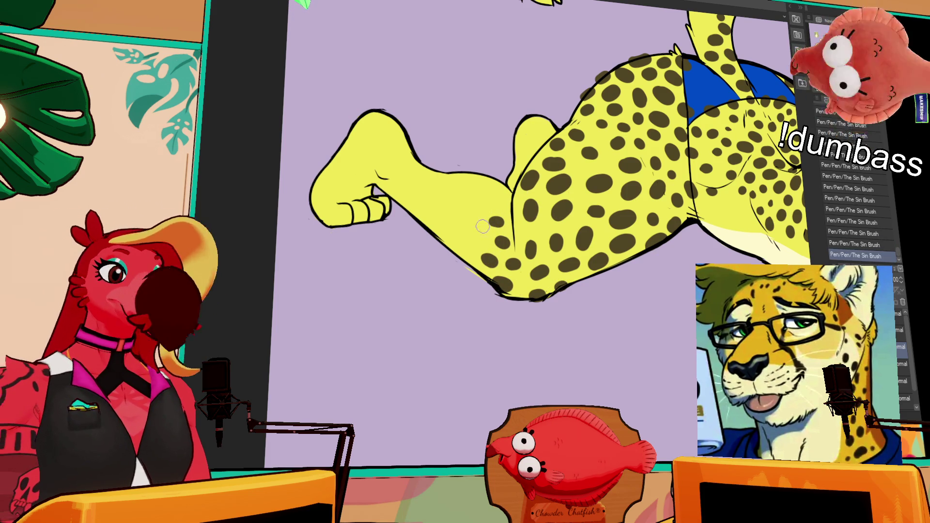
Step: Paint several more spots along the left side of the leg
{"action": "left_click_drag", "start_coordinate": [572, 142], "coordinate": [519, 285]}
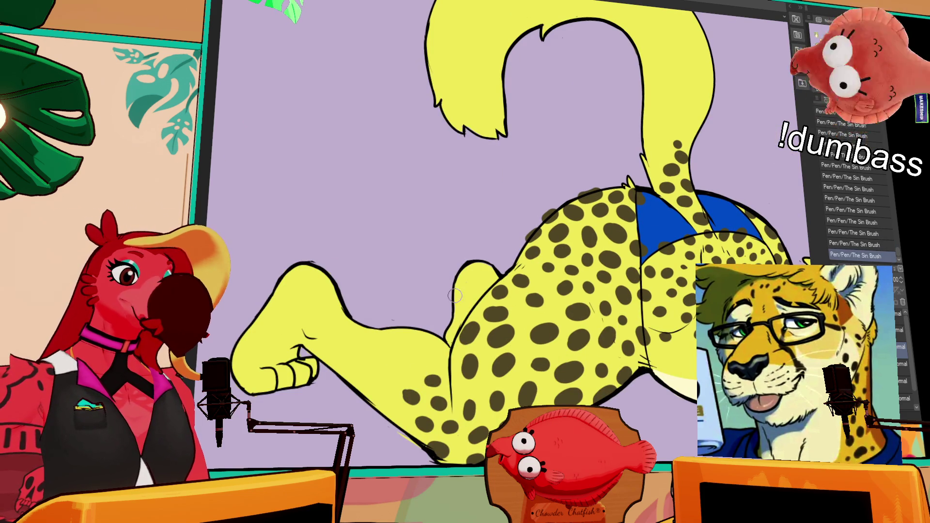
{"action": "left_click_drag", "start_coordinate": [433, 357], "coordinate": [431, 355]}
{"action": "mouse_move", "coordinate": [387, 406]}
{"action": "left_mouse_down"}
{"action": "mouse_move", "coordinate": [391, 396]}
{"action": "mouse_move", "coordinate": [375, 380]}
{"action": "left_mouse_up"}
{"action": "left_click_drag", "start_coordinate": [381, 345], "coordinate": [384, 348]}
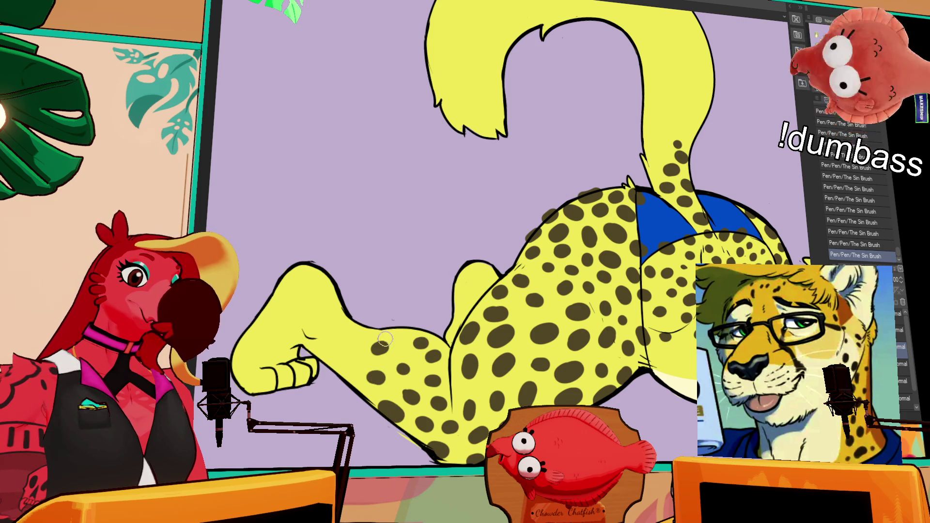
{"action": "key", "text": "ctrl+z"}
{"action": "key", "text": "ctrl+y"}
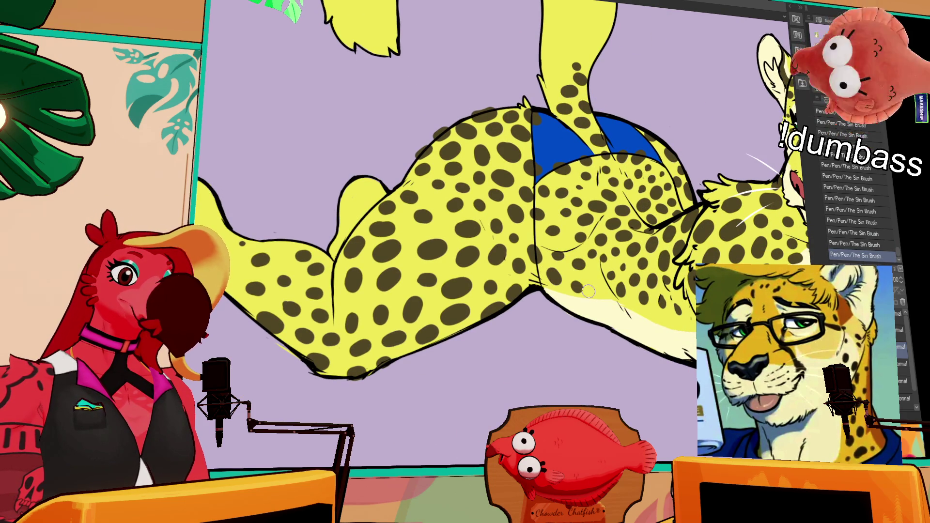
Step: Compare the drawing with and without the latest spot stroke, then reframe the foot and leg
{"action": "left_click_drag", "start_coordinate": [625, 252], "coordinate": [609, 268]}
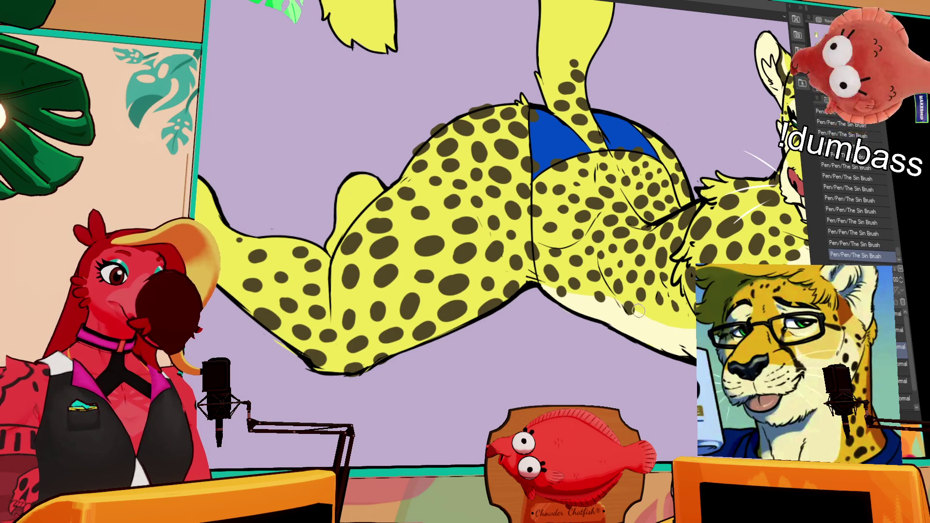
{"action": "key", "text": "ctrl+z"}
{"action": "key", "text": "ctrl+y"}
{"action": "key", "text": "ctrl+z"}
{"action": "key", "text": "ctrl+y"}
{"action": "key", "text": "ctrl+z"}
{"action": "key", "text": "ctrl+y"}
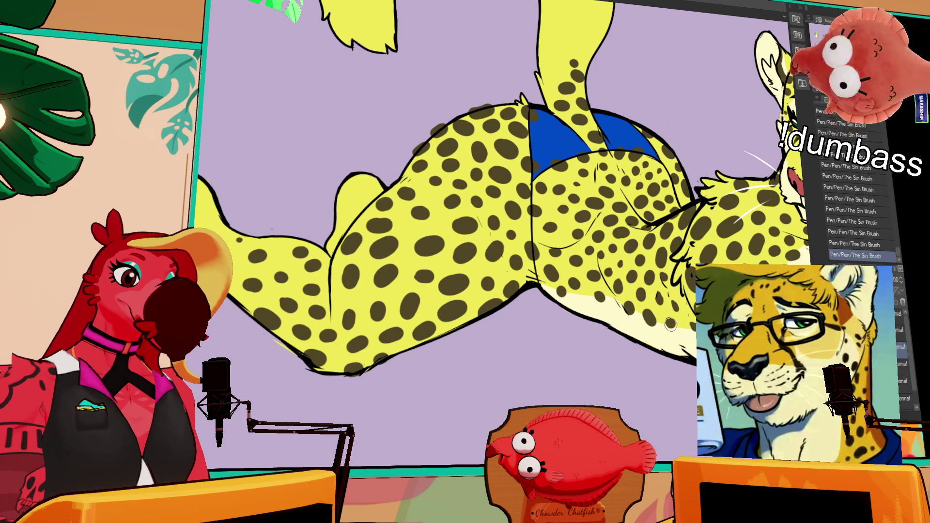
{"action": "scroll", "coordinate": [538, 252], "scroll_direction": "up", "scroll_amount": 2}
{"action": "left_click_drag", "start_coordinate": [542, 256], "coordinate": [613, 258]}
Step: Add three more dark spots on the lower leg
{"action": "left_click_drag", "start_coordinate": [487, 233], "coordinate": [446, 252]}
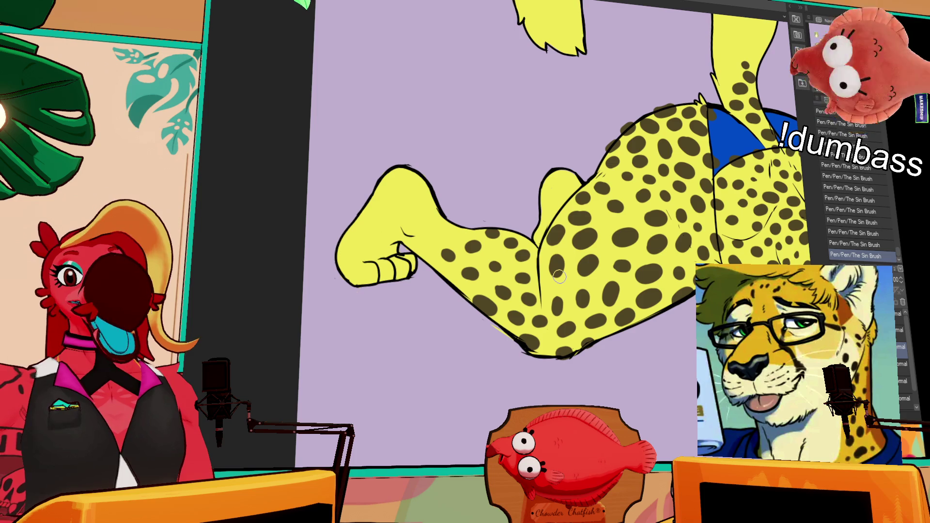
{"action": "mouse_move", "coordinate": [421, 250]}
{"action": "left_mouse_down"}
{"action": "mouse_move", "coordinate": [427, 257]}
{"action": "mouse_move", "coordinate": [423, 239]}
{"action": "mouse_move", "coordinate": [467, 230]}
{"action": "mouse_move", "coordinate": [433, 226]}
{"action": "left_mouse_up"}
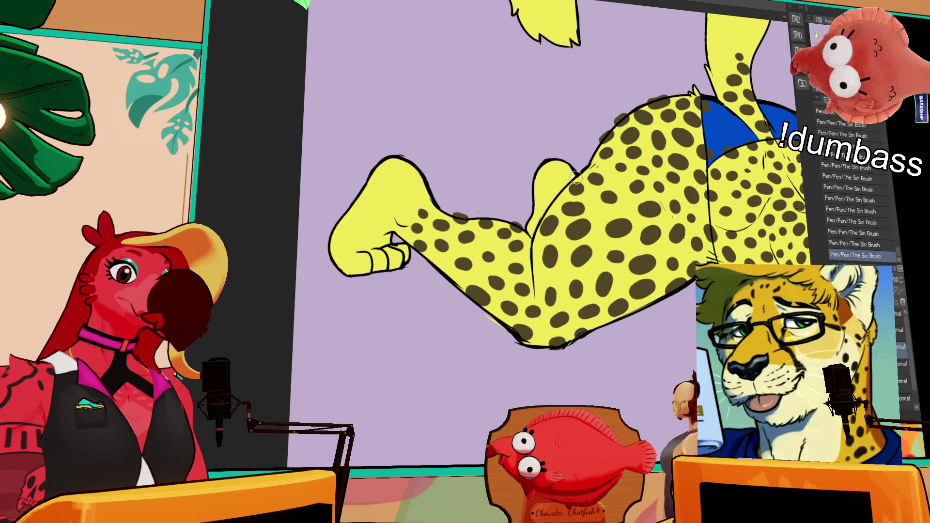
{"action": "left_click_drag", "start_coordinate": [753, 140], "coordinate": [652, 269]}
{"action": "left_click_drag", "start_coordinate": [764, 129], "coordinate": [744, 124]}
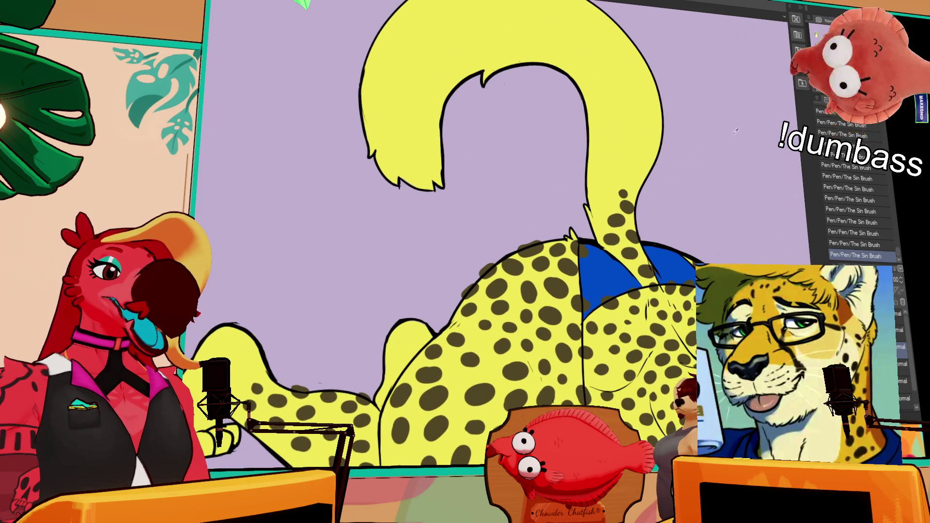
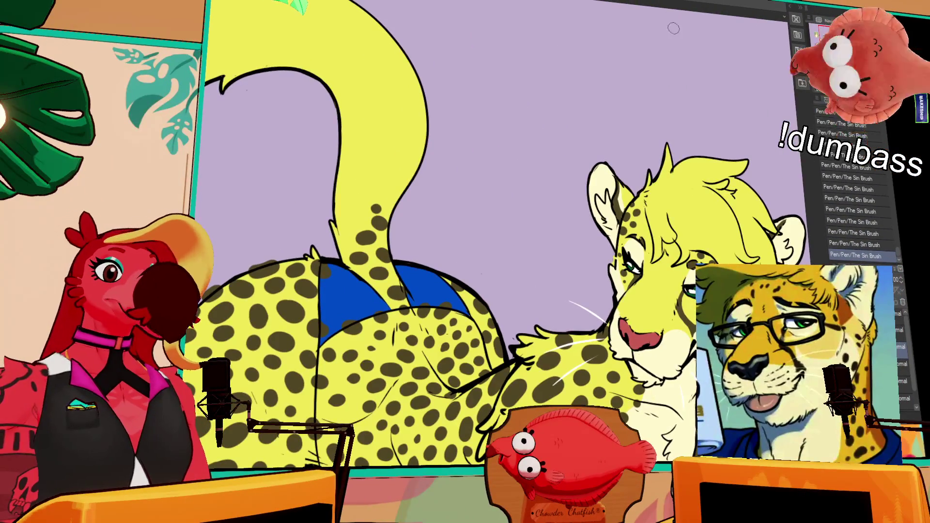
Step: Paint the first dark spots at the top of the visible tail, redoing misplaced dabs
{"action": "left_click_drag", "start_coordinate": [680, 210], "coordinate": [641, 175]}
{"action": "key", "text": "ctrl+z"}
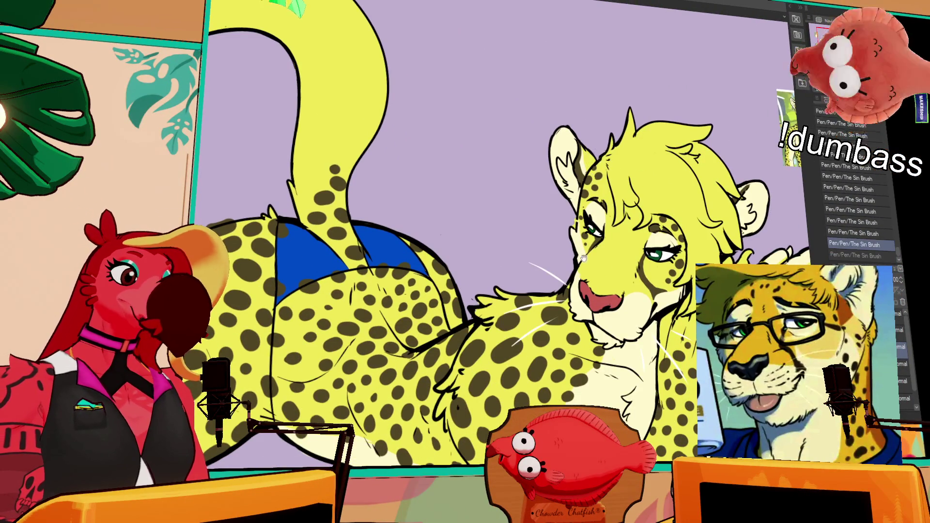
{"action": "scroll", "coordinate": [596, 174], "scroll_direction": "down", "scroll_amount": 8}
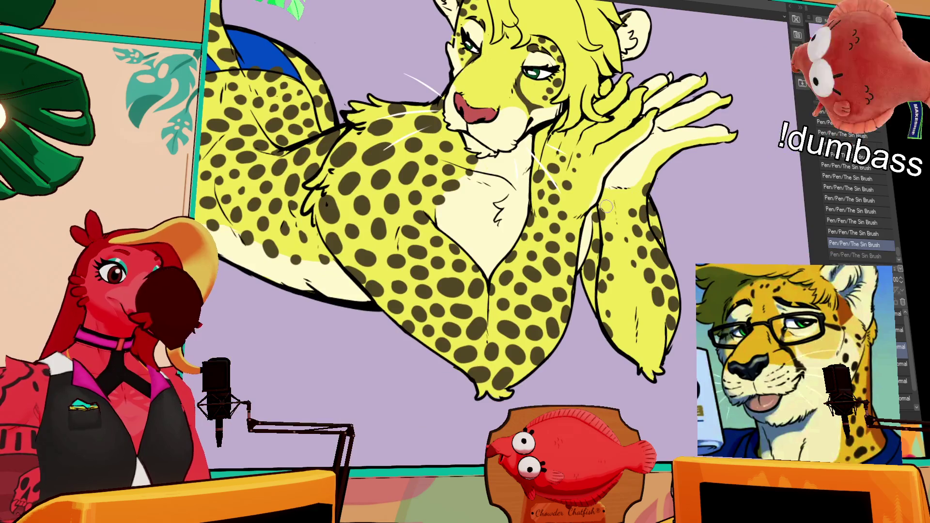
{"action": "key", "text": "ctrl+y"}
{"action": "mouse_move", "coordinate": [606, 206]}
{"action": "left_mouse_down"}
{"action": "mouse_move", "coordinate": [542, 295]}
{"action": "mouse_move", "coordinate": [559, 403]}
{"action": "left_mouse_up"}
{"action": "mouse_move", "coordinate": [553, 259]}
{"action": "left_mouse_down"}
{"action": "mouse_move", "coordinate": [561, 256]}
{"action": "mouse_move", "coordinate": [535, 256]}
{"action": "left_mouse_up"}
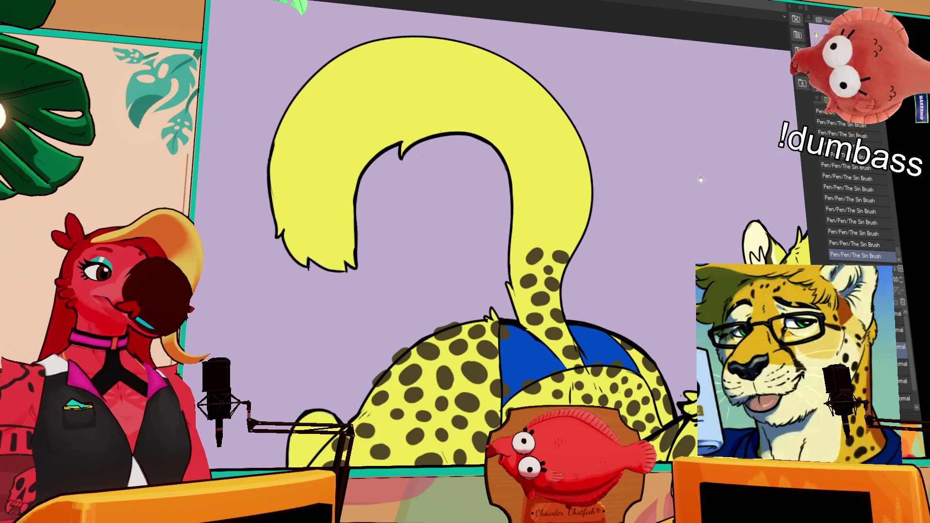
{"action": "key", "text": "ctrl+z"}
{"action": "left_click_drag", "start_coordinate": [540, 237], "coordinate": [552, 235]}
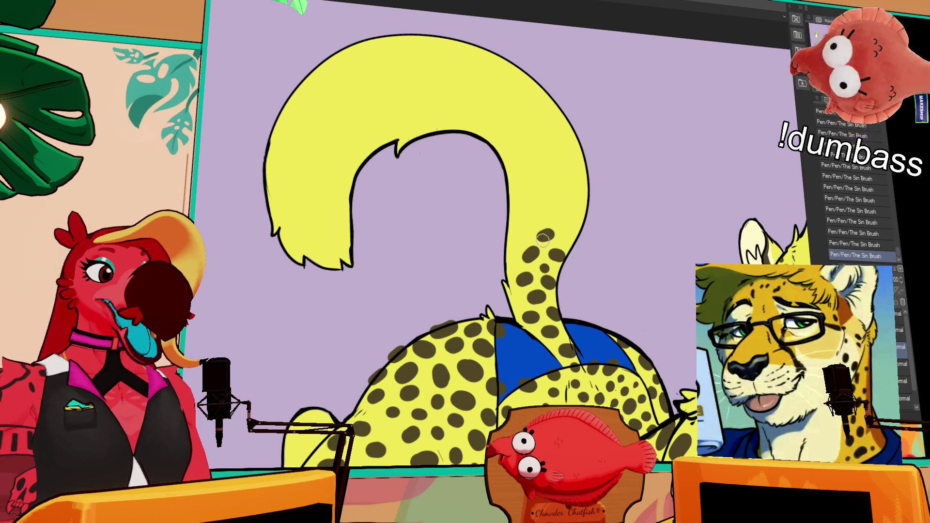
{"action": "key", "text": "ctrl+z"}
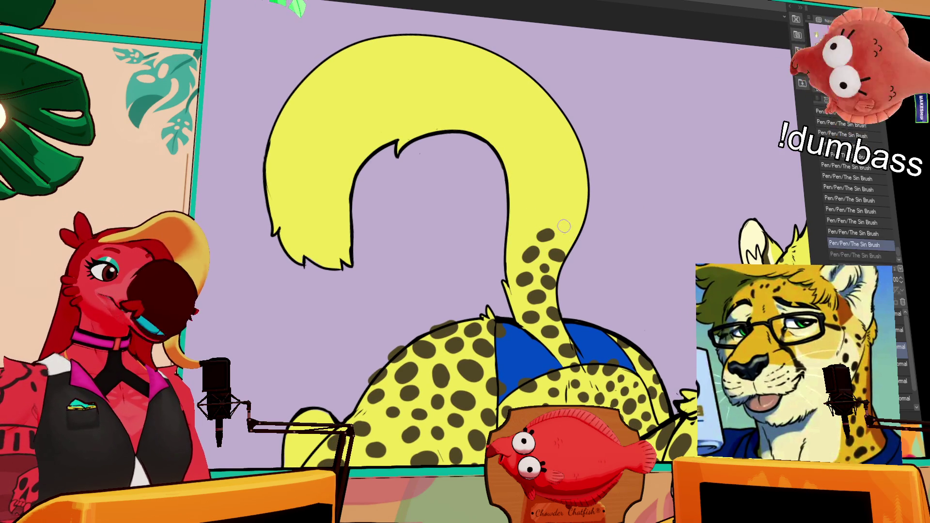
{"action": "left_click_drag", "start_coordinate": [549, 219], "coordinate": [554, 215]}
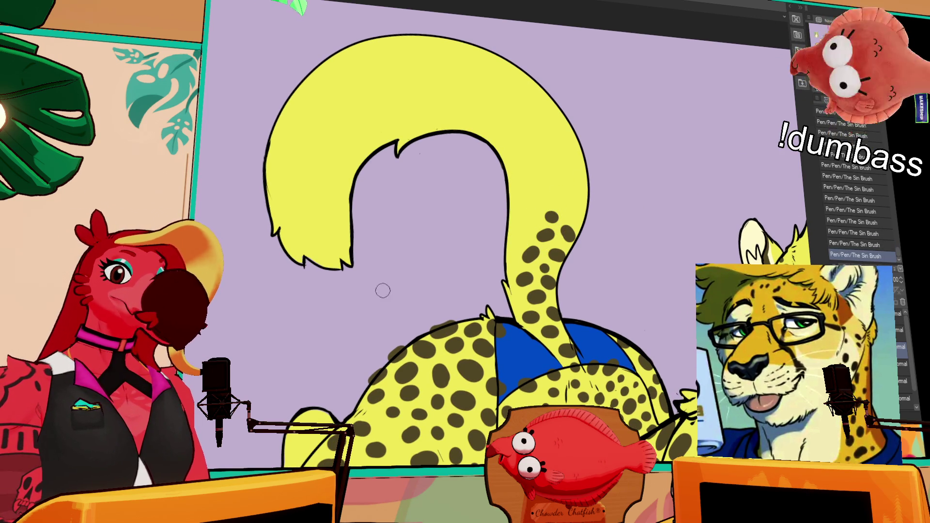
Step: Dab eight more dark spots climbing the upper tail
{"action": "left_click", "coordinate": [567, 233]}
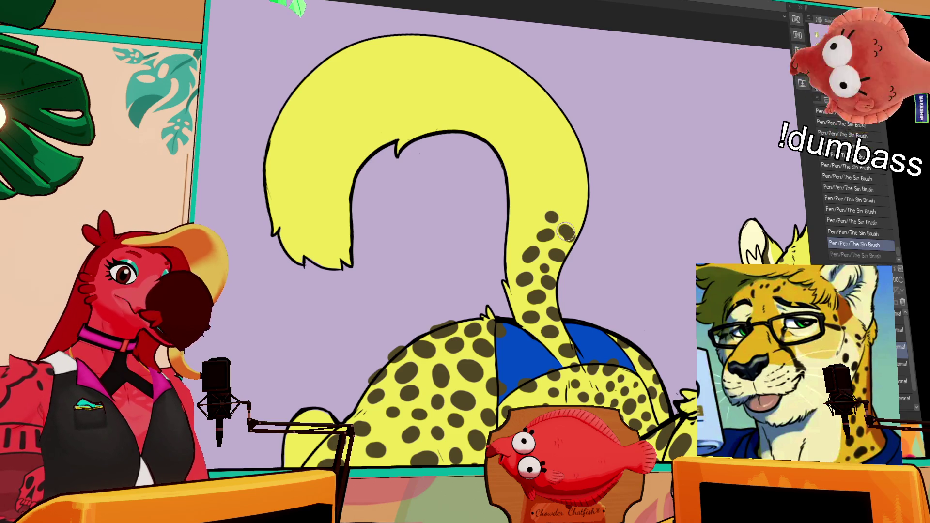
{"action": "left_click", "coordinate": [574, 212]}
{"action": "left_click", "coordinate": [540, 203]}
{"action": "left_click", "coordinate": [528, 220]}
{"action": "left_click", "coordinate": [538, 194]}
{"action": "left_click", "coordinate": [579, 189]}
{"action": "left_click", "coordinate": [552, 172]}
{"action": "left_click", "coordinate": [549, 170]}
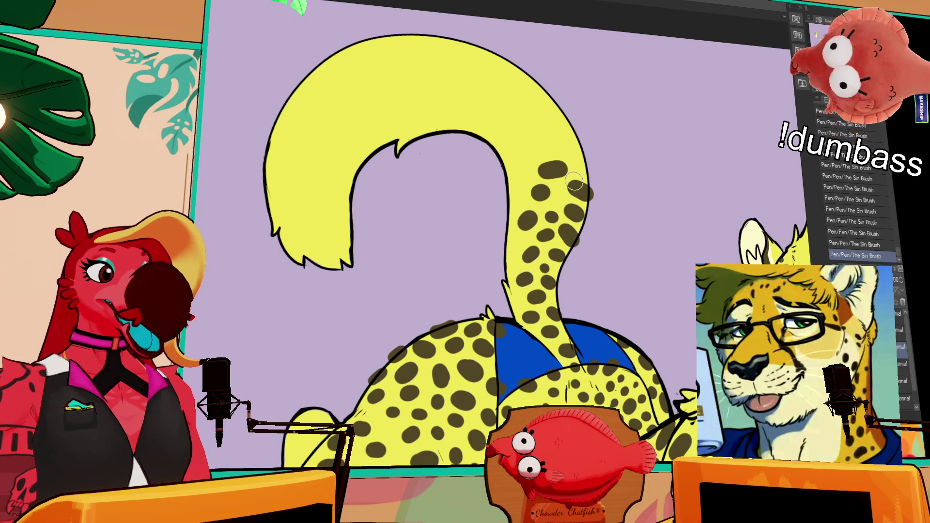
{"action": "left_click_drag", "start_coordinate": [584, 169], "coordinate": [587, 189]}
Step: Add a larger dark spot at the tail's right edge and another just below it
{"action": "left_click", "coordinate": [592, 198]}
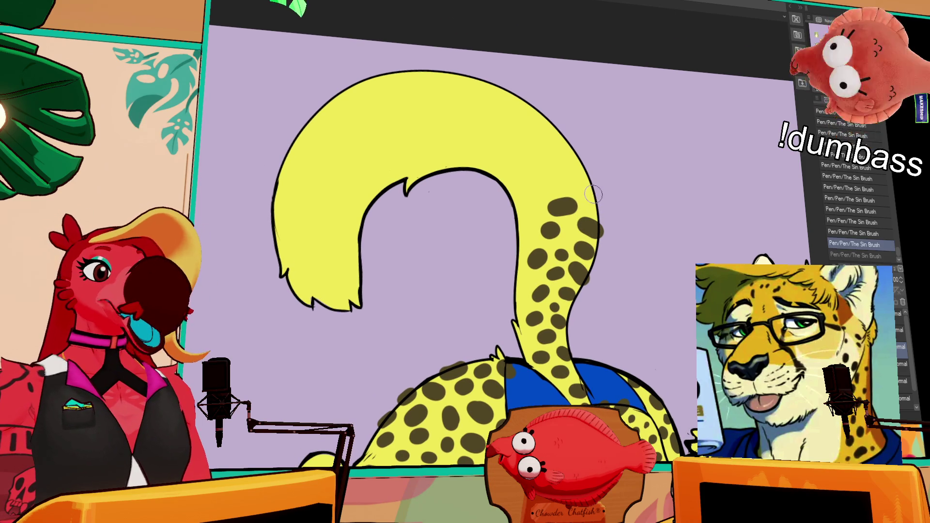
{"action": "left_click", "coordinate": [598, 203]}
{"action": "left_click", "coordinate": [562, 184]}
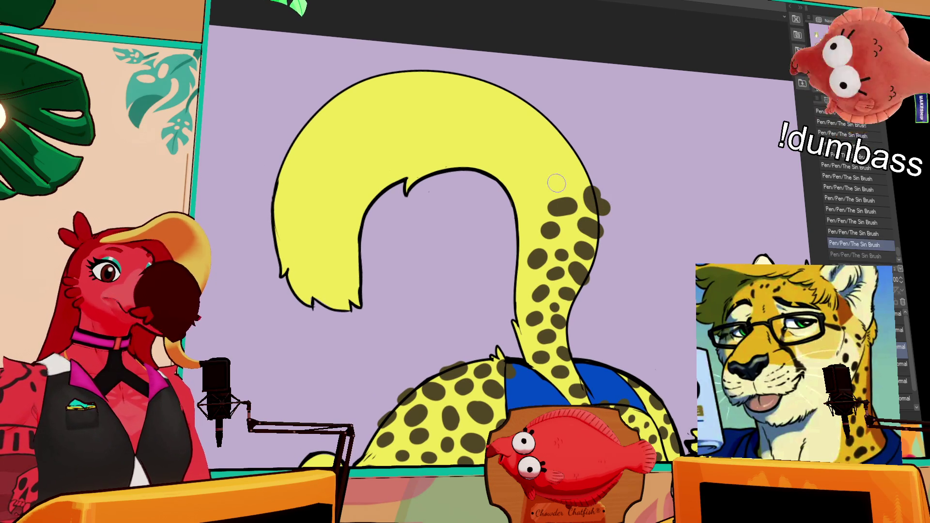
{"action": "key", "text": "ctrl+z"}
{"action": "left_click", "coordinate": [563, 203]}
{"action": "key", "text": "ctrl+z"}
{"action": "left_click", "coordinate": [561, 208]}
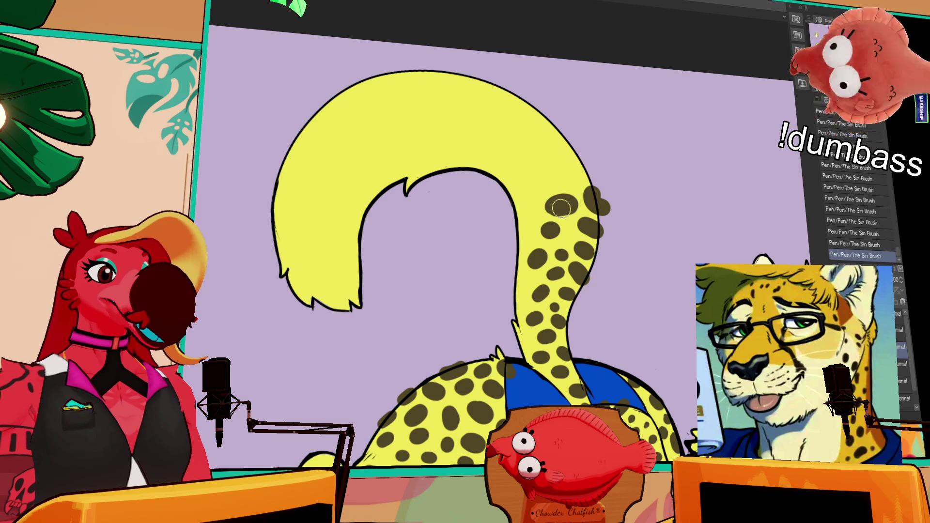
Step: Place spots near the tail top, undoing and repainting until they sit right
{"action": "left_click", "coordinate": [567, 179]}
{"action": "key", "text": "ctrl+z"}
{"action": "left_click", "coordinate": [563, 182]}
{"action": "key", "text": "ctrl+z"}
{"action": "left_click", "coordinate": [564, 180]}
{"action": "left_click", "coordinate": [580, 154]}
{"action": "key", "text": "ctrl+z"}
{"action": "left_click", "coordinate": [578, 156]}
{"action": "key", "text": "ctrl+z"}
{"action": "left_click", "coordinate": [579, 155]}
{"action": "key", "text": "ctrl+z"}
{"action": "left_click", "coordinate": [583, 154]}
Step: Paint more dark spots along the upper tail, widening the one near its top leftward
{"action": "left_click_drag", "start_coordinate": [605, 173], "coordinate": [610, 179]}
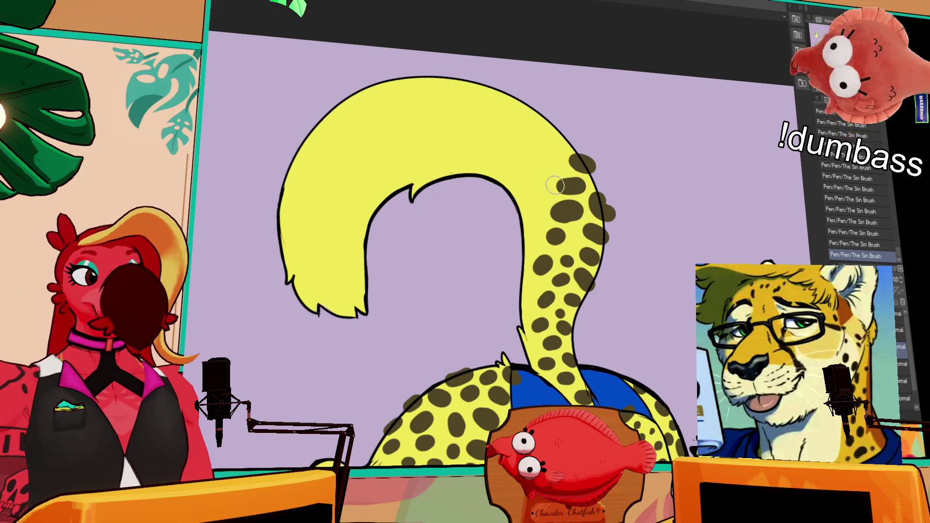
{"action": "left_click", "coordinate": [547, 166]}
{"action": "left_click_drag", "start_coordinate": [637, 149], "coordinate": [629, 189]}
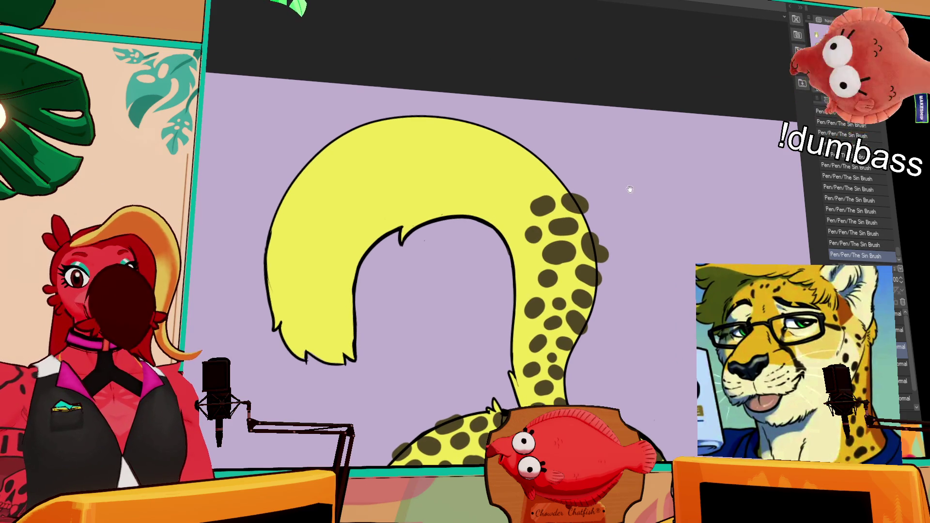
{"action": "left_click", "coordinate": [533, 234]}
{"action": "left_click", "coordinate": [527, 259]}
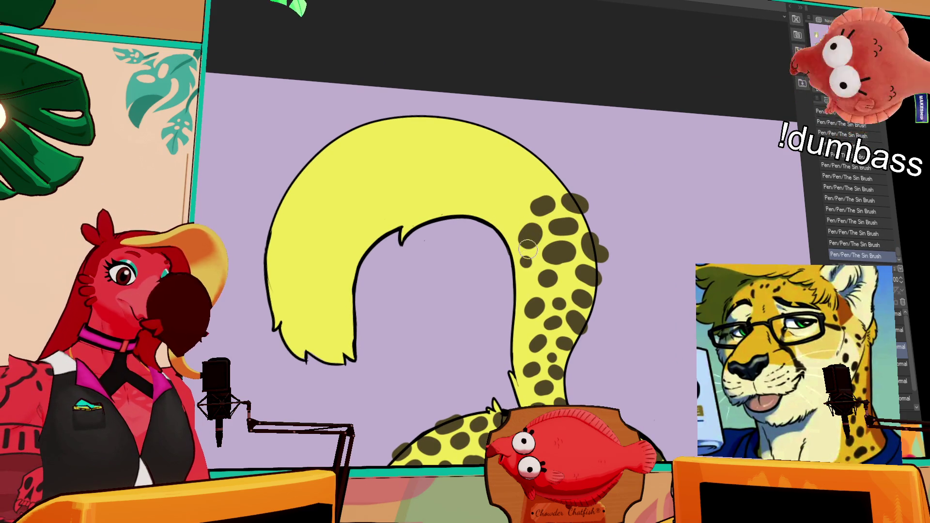
{"action": "left_click", "coordinate": [511, 213]}
{"action": "left_click", "coordinate": [542, 181]}
{"action": "left_click", "coordinate": [509, 184]}
{"action": "left_click", "coordinate": [511, 181]}
{"action": "left_click", "coordinate": [509, 181]}
{"action": "left_click", "coordinate": [507, 183]}
{"action": "left_click", "coordinate": [507, 184]}
{"action": "left_click", "coordinate": [504, 187]}
Step: Add several spots at the very top of the tail, correcting misplaced dabs
{"action": "left_click", "coordinate": [525, 160]}
{"action": "key", "text": "ctrl+z"}
{"action": "left_click", "coordinate": [532, 150]}
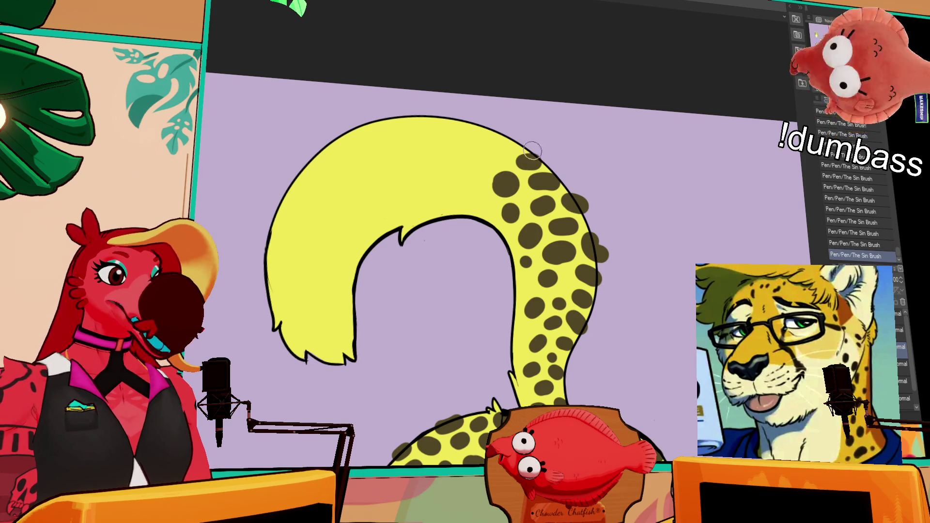
{"action": "left_click", "coordinate": [495, 160]}
{"action": "left_click", "coordinate": [502, 139]}
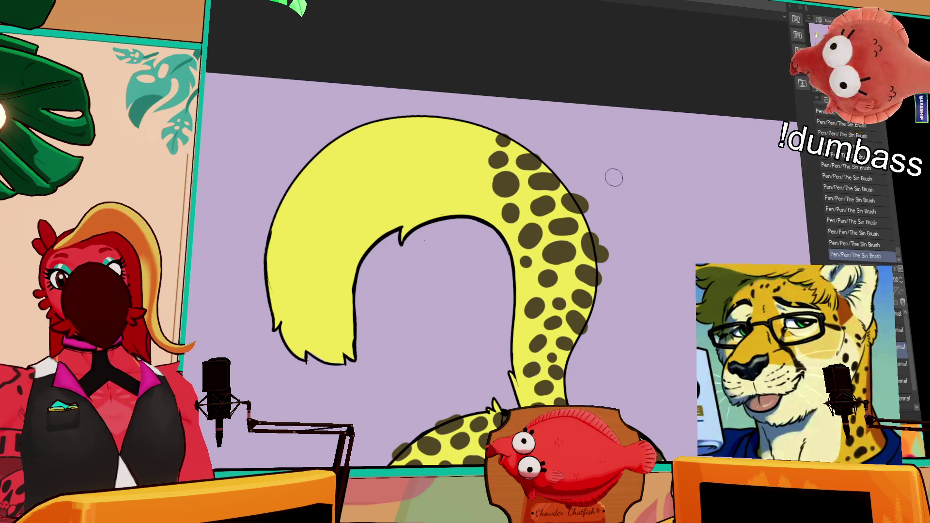
{"action": "mouse_move", "coordinate": [613, 180]}
{"action": "left_mouse_down"}
{"action": "mouse_move", "coordinate": [596, 228]}
{"action": "mouse_move", "coordinate": [581, 230]}
{"action": "left_mouse_up"}
{"action": "key", "text": "ctrl+z"}
{"action": "left_click", "coordinate": [510, 170]}
{"action": "key", "text": "ctrl+z"}
{"action": "left_click", "coordinate": [512, 171]}
{"action": "left_click", "coordinate": [482, 172]}
Step: Begin a lasso outline around the spotted upper tail
{"action": "mouse_move", "coordinate": [581, 283]}
{"action": "left_mouse_down"}
{"action": "mouse_move", "coordinate": [580, 251]}
{"action": "mouse_move", "coordinate": [608, 185]}
{"action": "left_mouse_up"}
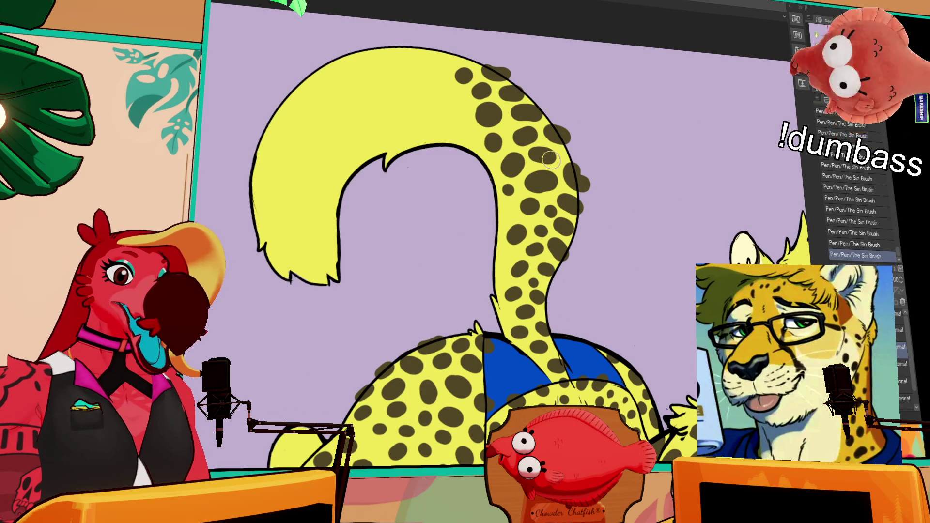
{"action": "left_click_drag", "start_coordinate": [511, 241], "coordinate": [642, 204]}
{"action": "left_click_drag", "start_coordinate": [545, 154], "coordinate": [557, 191]}
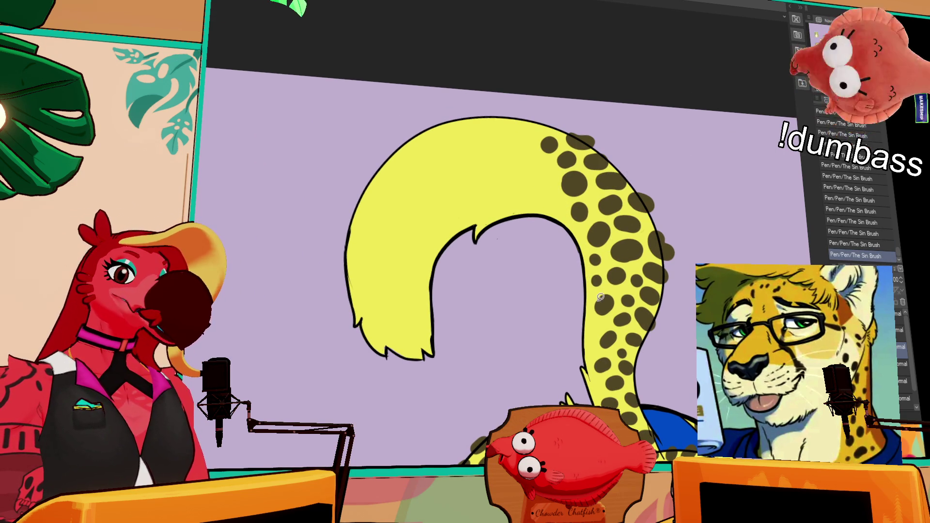
{"action": "mouse_move", "coordinate": [601, 290]}
{"action": "left_mouse_down"}
{"action": "mouse_move", "coordinate": [664, 126]}
{"action": "mouse_move", "coordinate": [666, 314]}
{"action": "left_mouse_up"}
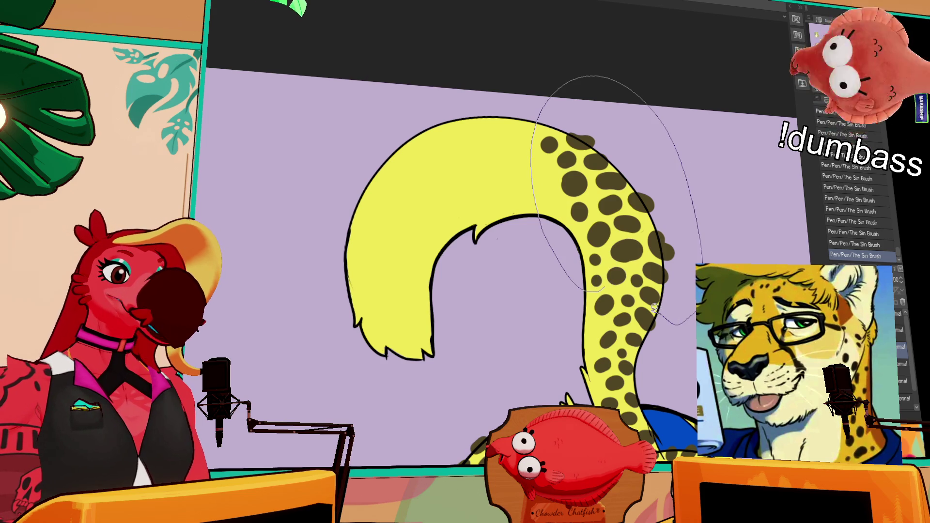
Step: Close the lasso around the upper-tail spots, delete them and deselect
{"action": "left_click_drag", "start_coordinate": [631, 290], "coordinate": [634, 292]}
{"action": "key", "text": "Delete"}
{"action": "key", "text": "ctrl+d"}
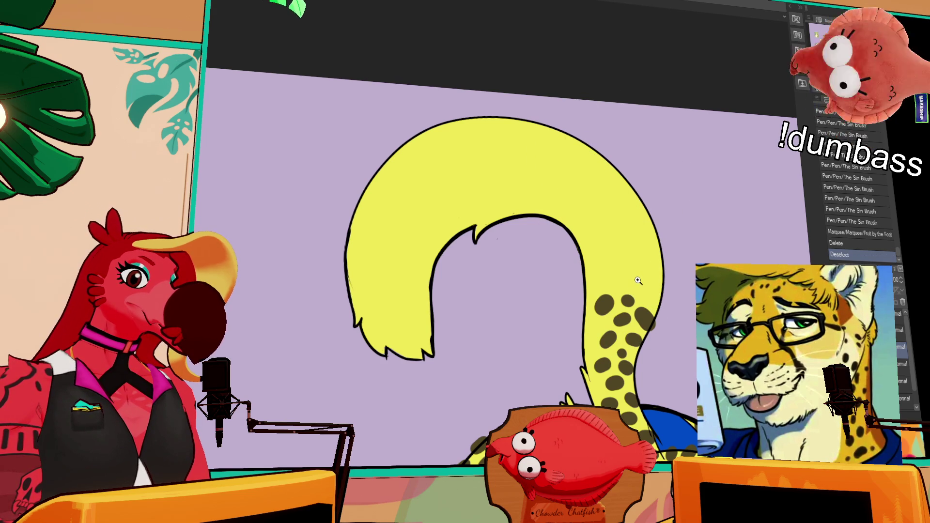
Step: Erase the leftover dark marks at the tail top and its right edge
{"action": "left_click_drag", "start_coordinate": [630, 298], "coordinate": [623, 305]}
{"action": "mouse_move", "coordinate": [601, 308]}
{"action": "left_mouse_down"}
{"action": "mouse_move", "coordinate": [611, 298]}
{"action": "mouse_move", "coordinate": [602, 302]}
{"action": "left_mouse_up"}
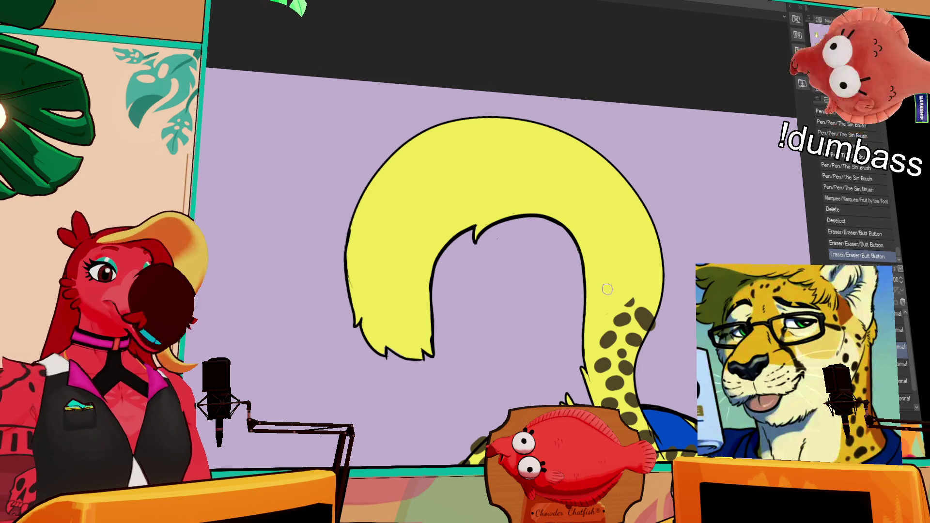
{"action": "mouse_move", "coordinate": [647, 322]}
{"action": "left_mouse_down"}
{"action": "mouse_move", "coordinate": [636, 306]}
{"action": "mouse_move", "coordinate": [632, 318]}
{"action": "left_mouse_up"}
{"action": "key", "text": "ctrl+z"}
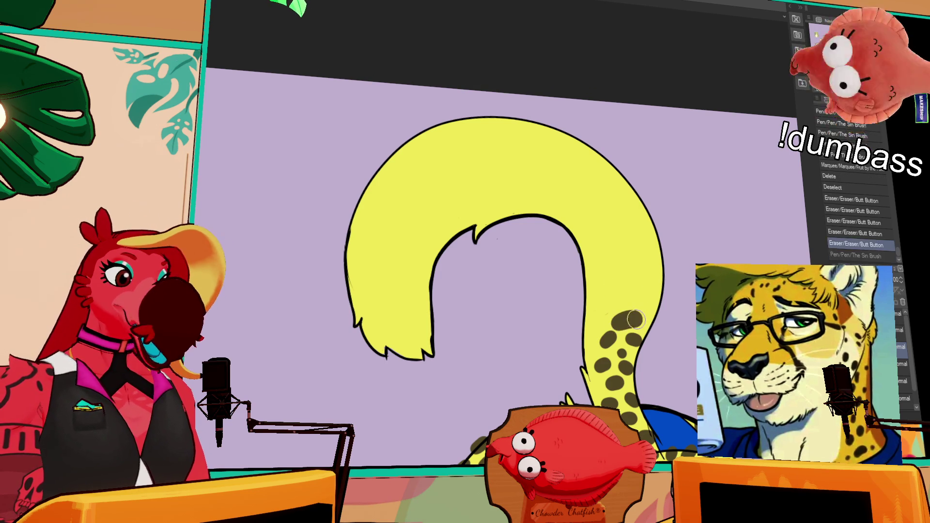
{"action": "key", "text": "ctrl+y"}
{"action": "key", "text": "ctrl+z"}
{"action": "key", "text": "ctrl+y"}
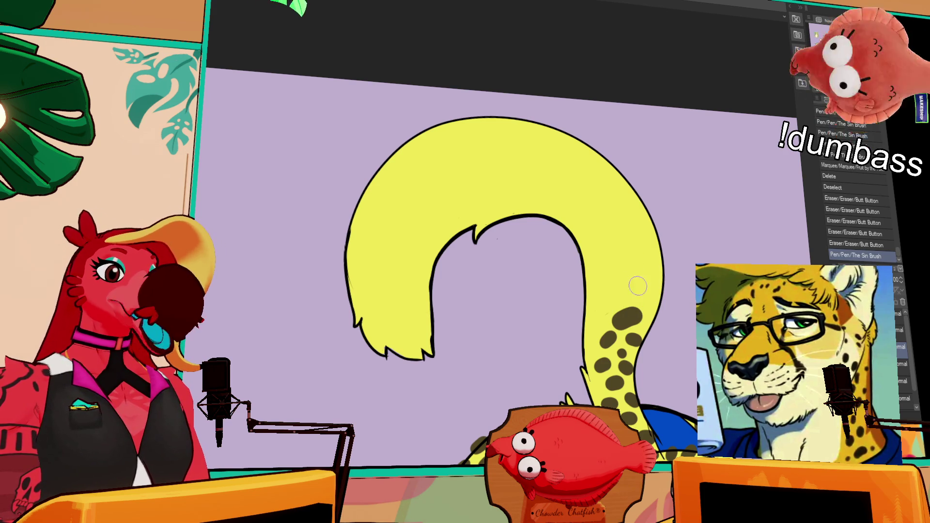
Step: Repaint a few dark spots climbing the tail's outer edge
{"action": "left_click_drag", "start_coordinate": [637, 286], "coordinate": [633, 302]}
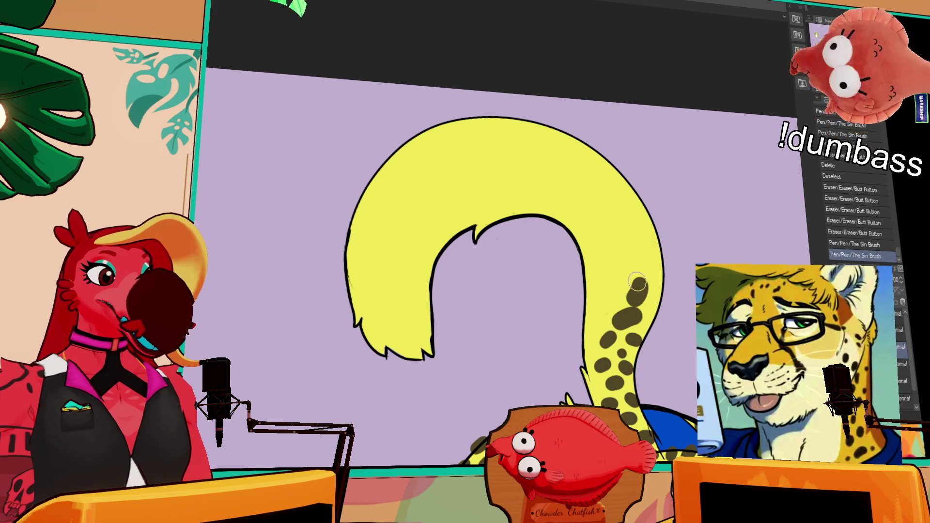
{"action": "left_click_drag", "start_coordinate": [639, 264], "coordinate": [639, 251]}
{"action": "key", "text": "ctrl+z"}
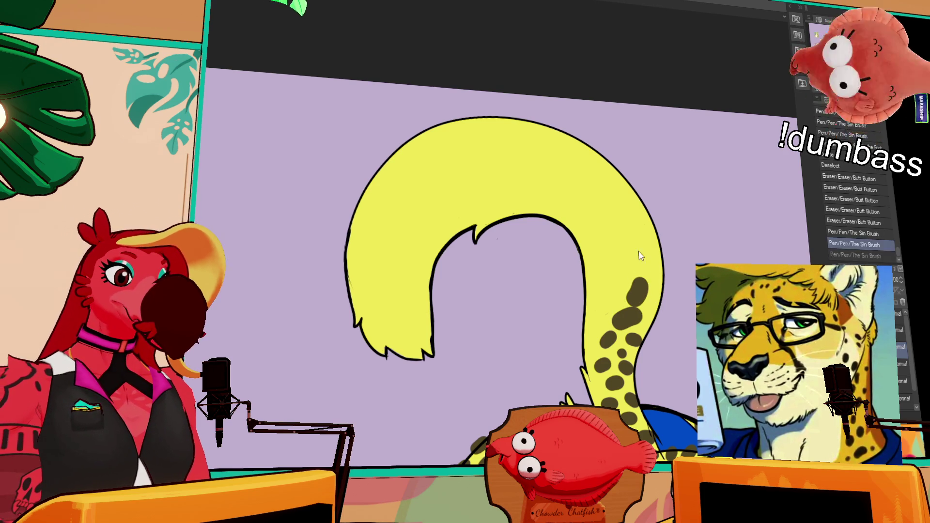
{"action": "key", "text": "ctrl+y"}
{"action": "left_click_drag", "start_coordinate": [633, 229], "coordinate": [636, 235]}
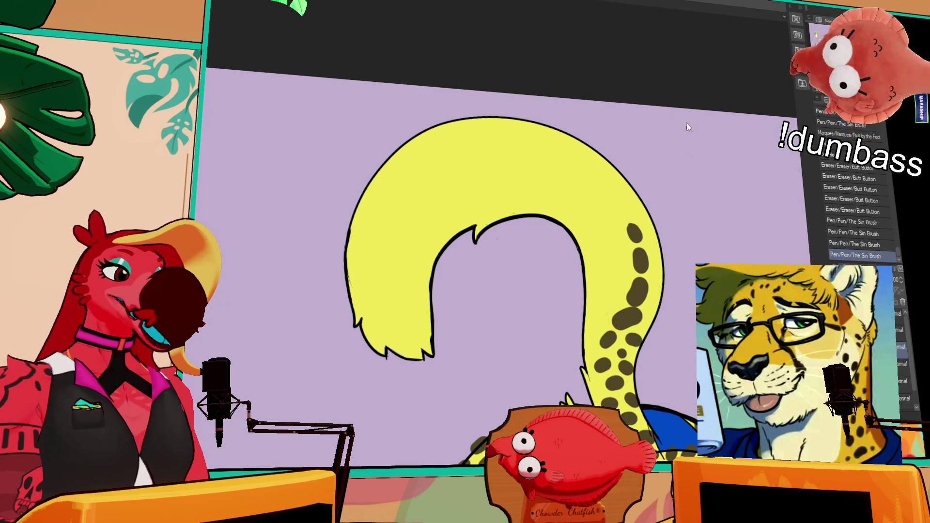
Step: Paint several dark spots on the tail's right side just below the yellow curve
{"action": "left_click", "coordinate": [632, 212]}
{"action": "key", "text": "ctrl+z"}
{"action": "left_click_drag", "start_coordinate": [623, 206], "coordinate": [629, 218]}
{"action": "left_click_drag", "start_coordinate": [613, 187], "coordinate": [617, 193]}
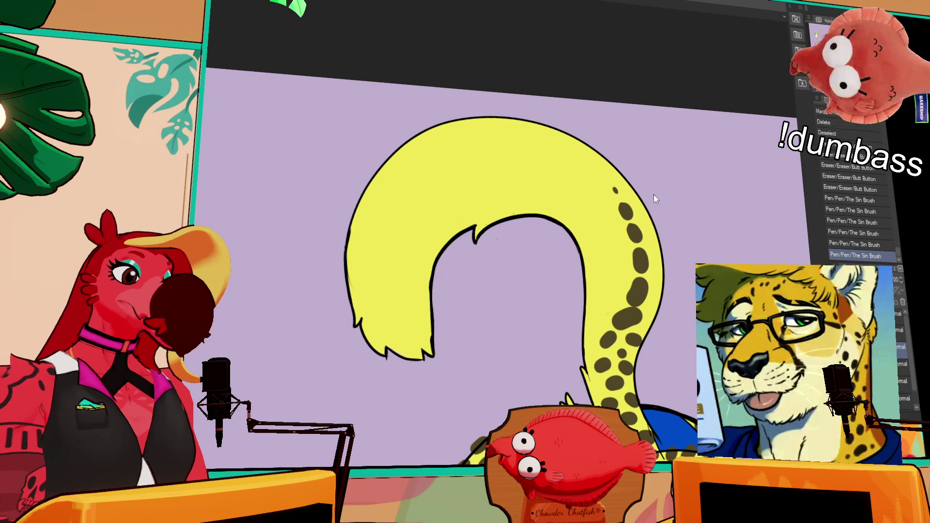
{"action": "left_click_drag", "start_coordinate": [615, 234], "coordinate": [624, 218]}
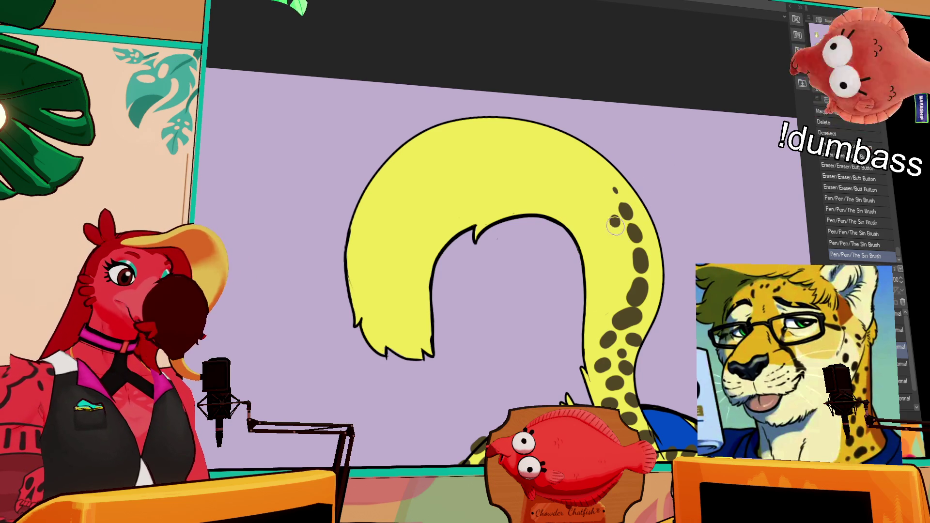
{"action": "left_click", "coordinate": [639, 220]}
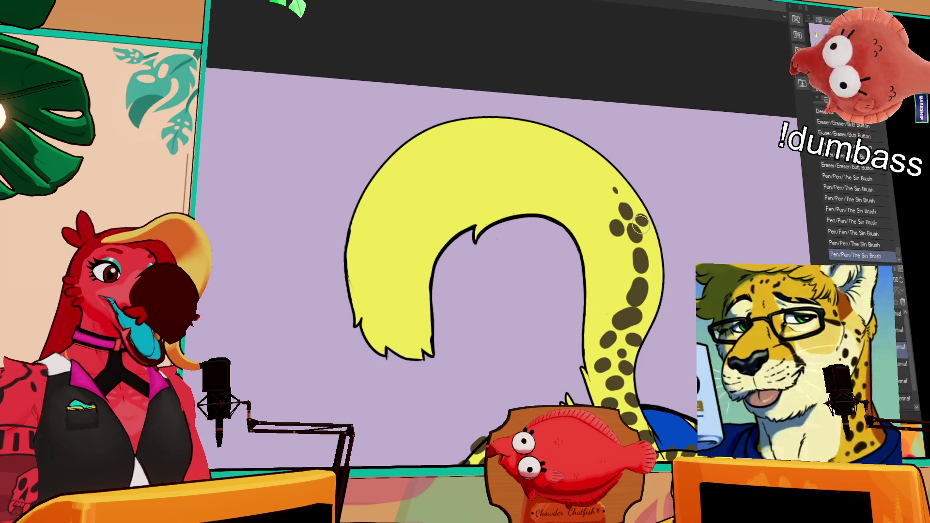
{"action": "key", "text": "ctrl+z"}
{"action": "key", "text": "ctrl+y"}
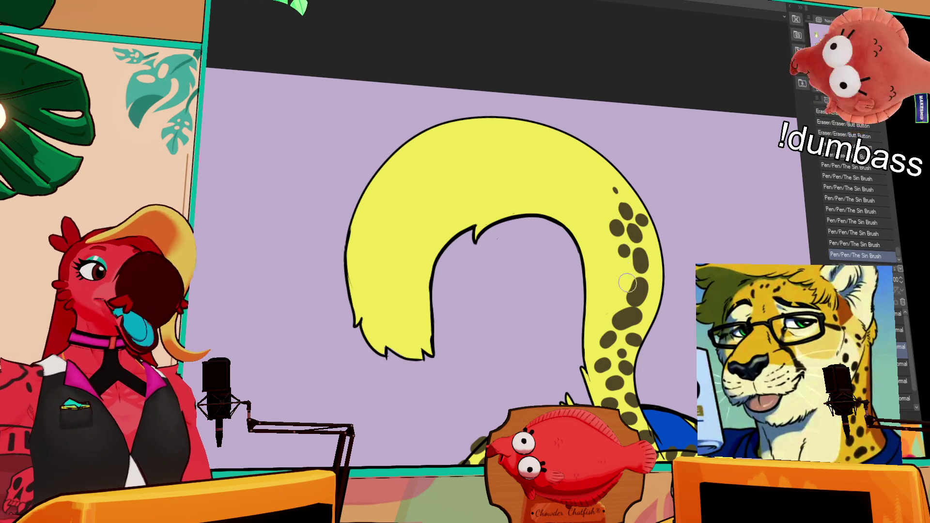
{"action": "left_click", "coordinate": [652, 272]}
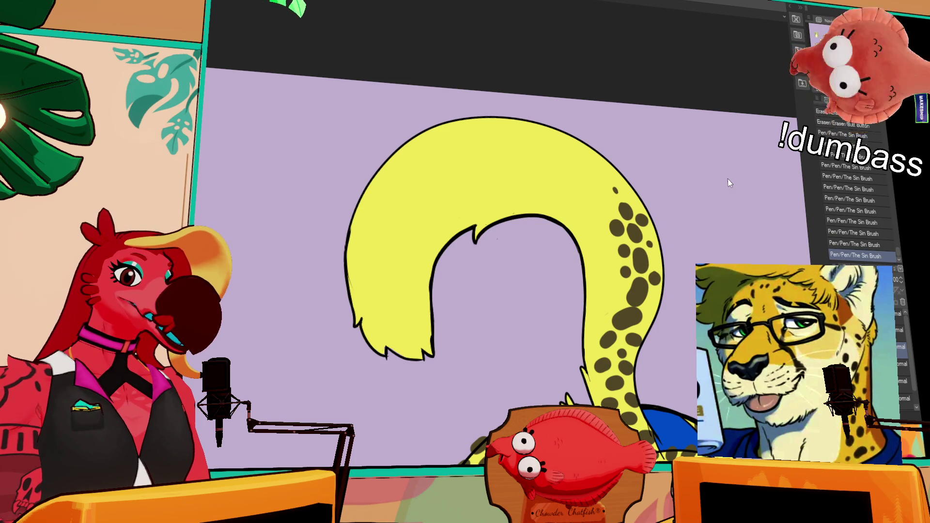
Step: Compare the tail with and without the last spot, then replace that small dab with a larger dark spot
{"action": "left_click_drag", "start_coordinate": [632, 220], "coordinate": [635, 237]}
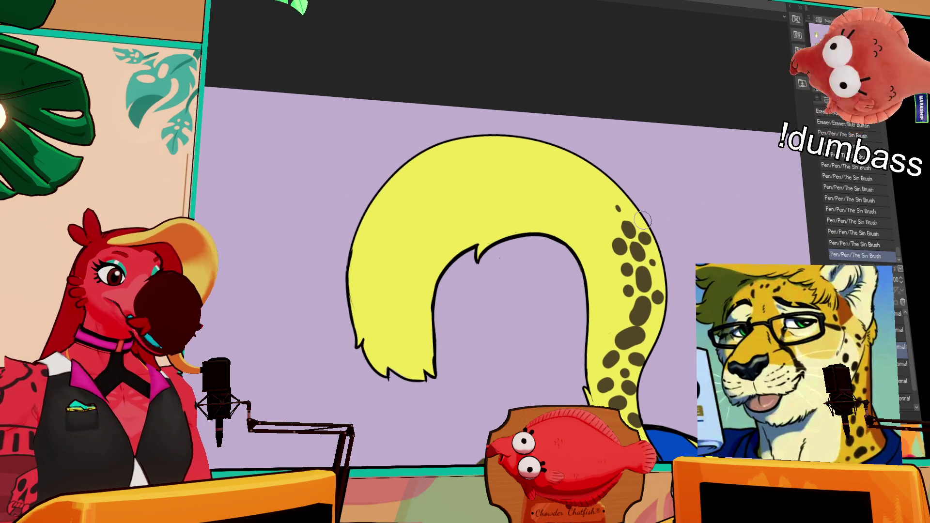
{"action": "key", "text": "ctrl+z"}
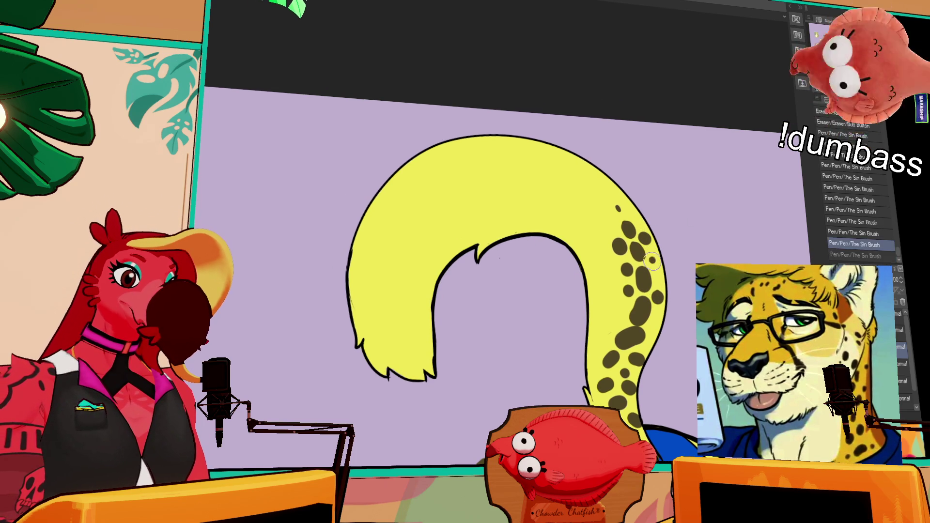
{"action": "key", "text": "ctrl+y"}
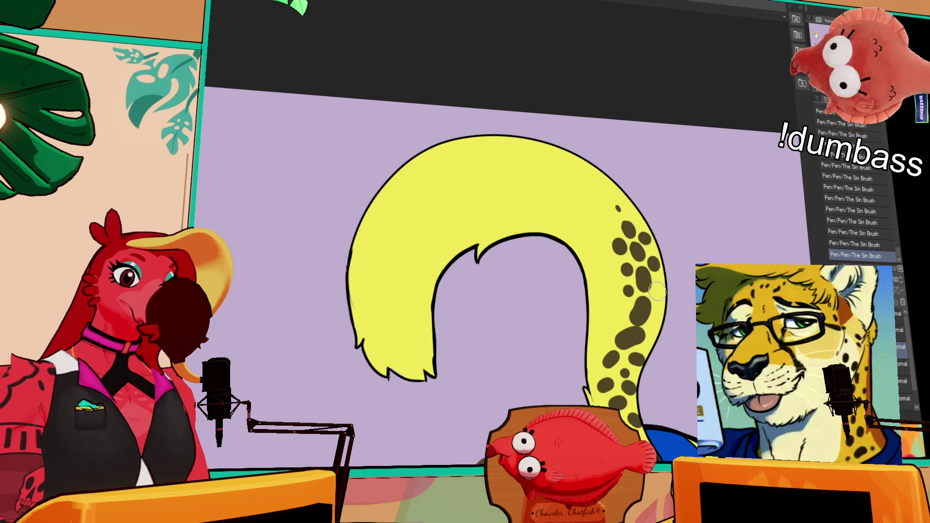
{"action": "key", "text": "ctrl+z"}
{"action": "key", "text": "ctrl+y"}
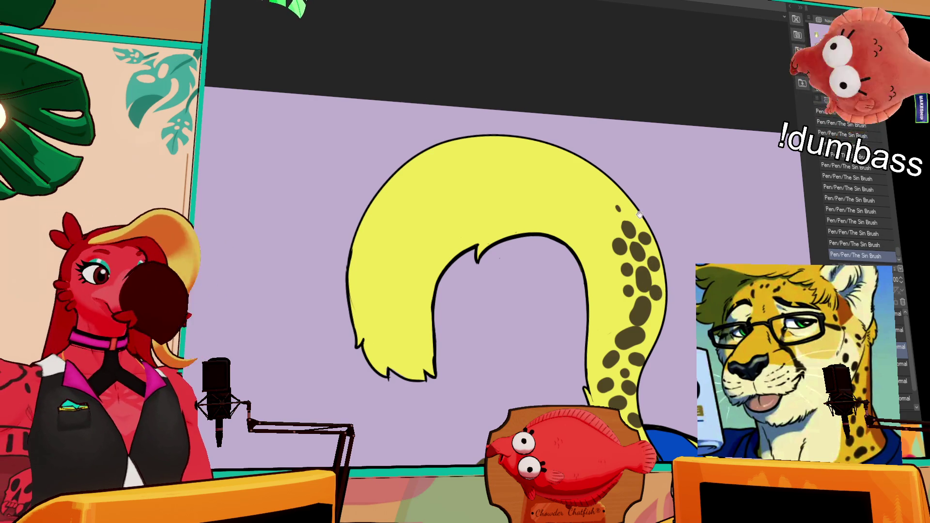
{"action": "key", "text": "ctrl+z"}
{"action": "left_click_drag", "start_coordinate": [613, 202], "coordinate": [620, 212]}
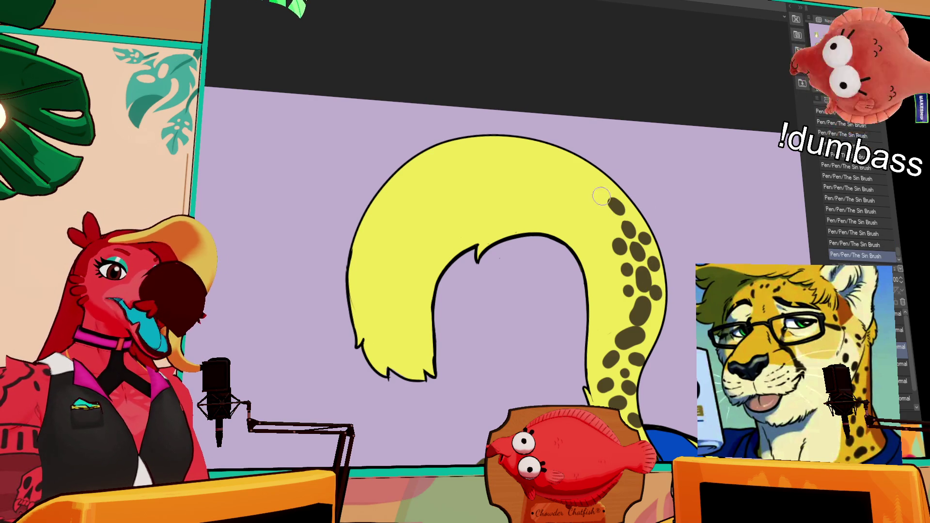
Step: Paint two dark brown diagonal bands across the tail's left lobe
{"action": "mouse_move", "coordinate": [349, 237]}
{"action": "left_mouse_down"}
{"action": "mouse_move", "coordinate": [379, 291]}
{"action": "mouse_move", "coordinate": [432, 306]}
{"action": "left_mouse_up"}
{"action": "key", "text": "ctrl+z"}
{"action": "left_click_drag", "start_coordinate": [334, 251], "coordinate": [452, 286]}
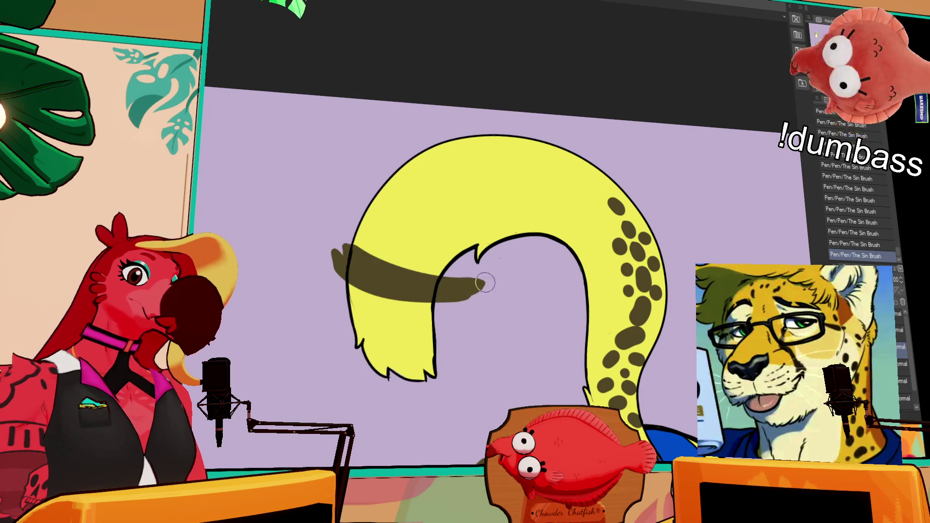
{"action": "left_click_drag", "start_coordinate": [370, 212], "coordinate": [463, 277]}
{"action": "key", "text": "ctrl+z"}
{"action": "key", "text": "ctrl+z"}
{"action": "left_click_drag", "start_coordinate": [336, 234], "coordinate": [477, 281]}
{"action": "mouse_move", "coordinate": [366, 198]}
{"action": "left_mouse_down"}
{"action": "mouse_move", "coordinate": [390, 240]}
{"action": "mouse_move", "coordinate": [475, 269]}
{"action": "left_mouse_up"}
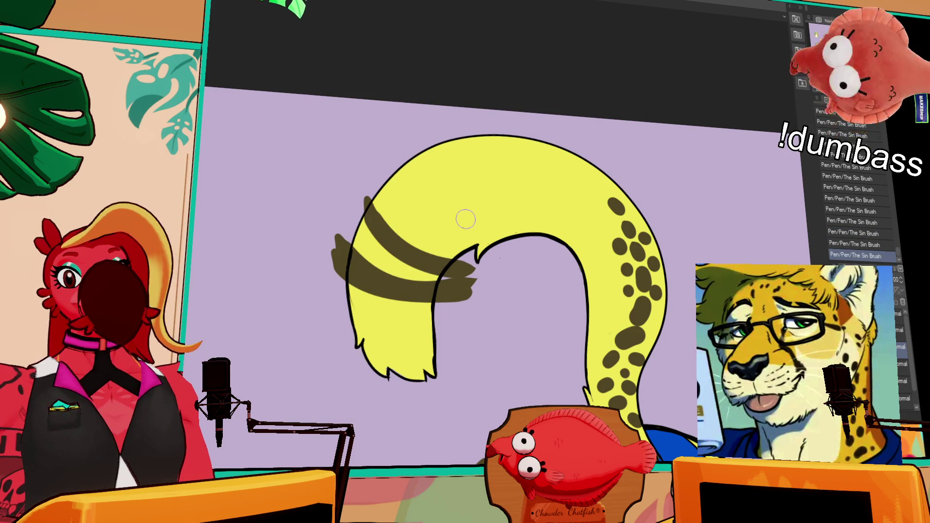
{"action": "left_click_drag", "start_coordinate": [584, 168], "coordinate": [575, 226]}
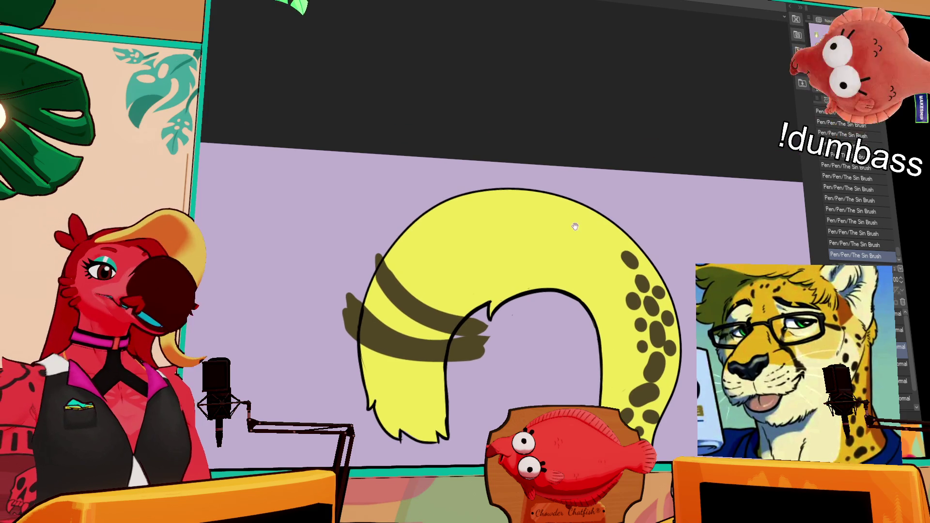
Step: Redraw a longer brown band higher on the tail until it sits right
{"action": "left_click_drag", "start_coordinate": [421, 215], "coordinate": [490, 319]}
{"action": "key", "text": "ctrl+z"}
{"action": "left_click_drag", "start_coordinate": [419, 212], "coordinate": [493, 325]}
{"action": "key", "text": "ctrl+z"}
{"action": "left_click_drag", "start_coordinate": [415, 205], "coordinate": [492, 322]}
{"action": "key", "text": "ctrl+z"}
{"action": "left_click_drag", "start_coordinate": [415, 205], "coordinate": [502, 308]}
{"action": "key", "text": "ctrl+z"}
{"action": "left_click_drag", "start_coordinate": [417, 201], "coordinate": [504, 310]}
{"action": "key", "text": "ctrl+z"}
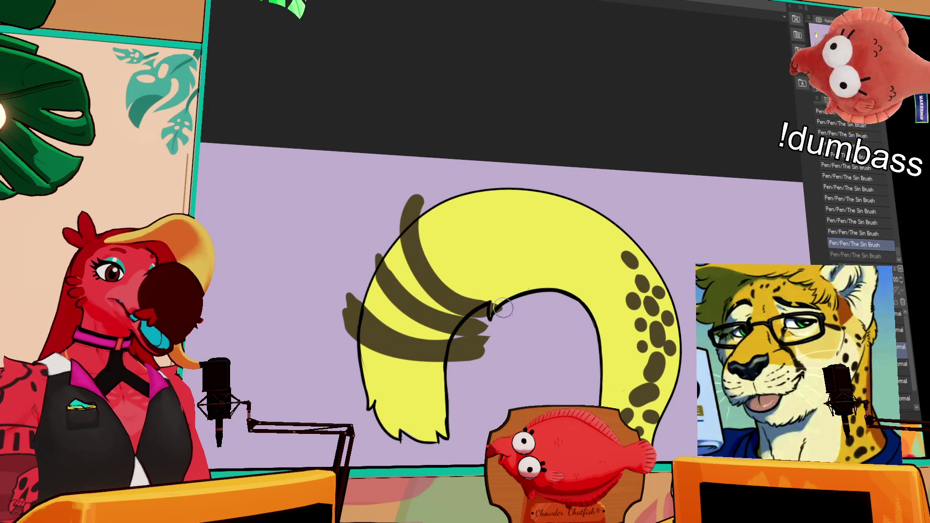
{"action": "key", "text": "ctrl+z"}
{"action": "left_click_drag", "start_coordinate": [410, 203], "coordinate": [515, 315]}
{"action": "key", "text": "ctrl+z"}
{"action": "left_click_drag", "start_coordinate": [418, 197], "coordinate": [506, 305]}
{"action": "key", "text": "ctrl+z"}
{"action": "mouse_move", "coordinate": [418, 200]}
{"action": "left_mouse_down"}
{"action": "mouse_move", "coordinate": [503, 314]}
{"action": "mouse_move", "coordinate": [411, 223]}
{"action": "mouse_move", "coordinate": [522, 307]}
{"action": "left_mouse_up"}
{"action": "key", "text": "ctrl+z"}
{"action": "key", "text": "ctrl+z"}
{"action": "left_click_drag", "start_coordinate": [412, 198], "coordinate": [526, 310]}
{"action": "key", "text": "ctrl+z"}
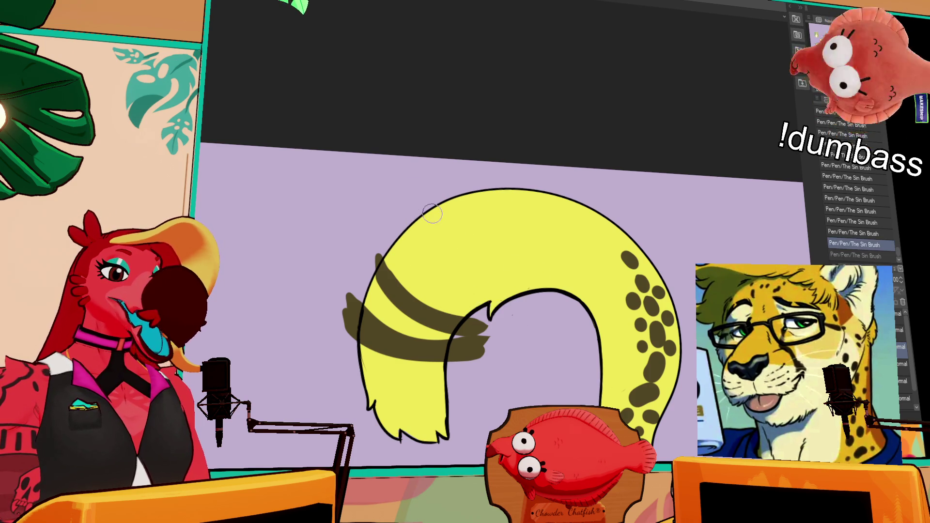
{"action": "left_click_drag", "start_coordinate": [419, 194], "coordinate": [508, 311]}
{"action": "key", "text": "ctrl+z"}
{"action": "mouse_move", "coordinate": [419, 193]}
{"action": "left_mouse_down"}
{"action": "mouse_move", "coordinate": [514, 306]}
{"action": "mouse_move", "coordinate": [531, 313]}
{"action": "left_mouse_up"}
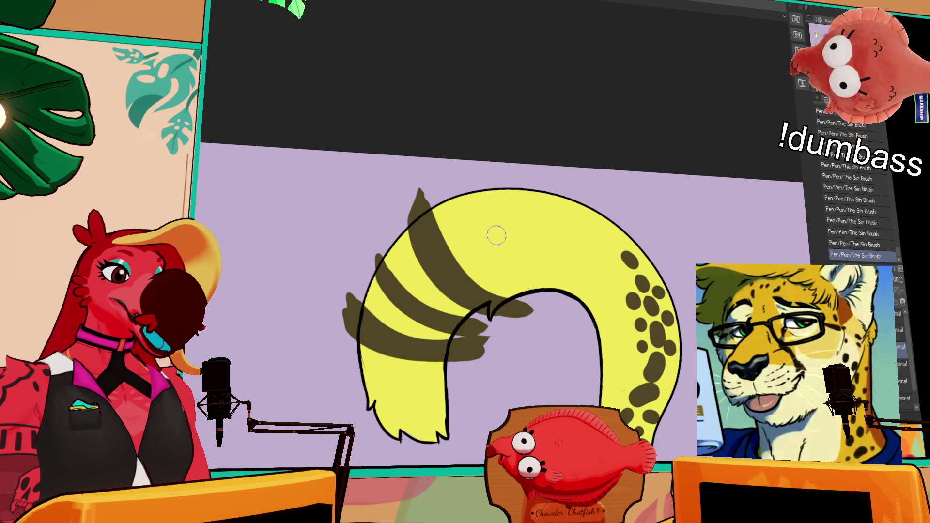
Step: Erase the band tips and stray paint around the stripes with the Eraser
{"action": "mouse_move", "coordinate": [423, 271]}
{"action": "left_mouse_down"}
{"action": "mouse_move", "coordinate": [445, 306]}
{"action": "mouse_move", "coordinate": [437, 237]}
{"action": "mouse_move", "coordinate": [472, 213]}
{"action": "left_mouse_up"}
{"action": "key", "text": "e"}
{"action": "left_click_drag", "start_coordinate": [471, 213], "coordinate": [472, 220]}
{"action": "mouse_move", "coordinate": [552, 345]}
{"action": "left_mouse_down"}
{"action": "mouse_move", "coordinate": [498, 388]}
{"action": "mouse_move", "coordinate": [488, 409]}
{"action": "left_mouse_up"}
{"action": "left_click_drag", "start_coordinate": [364, 364], "coordinate": [374, 332]}
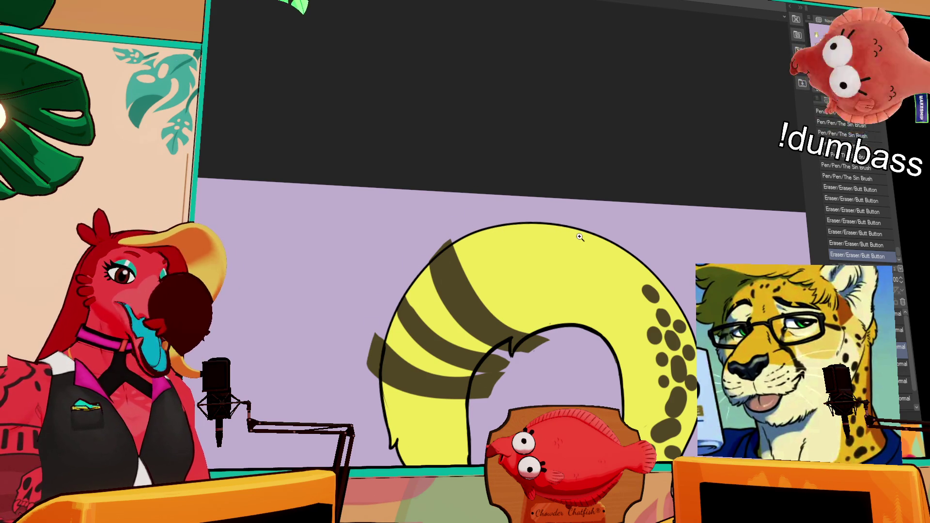
Step: Try a brown stroke on the tail's upper-left edge, comparing it with undo and redo
{"action": "left_click_drag", "start_coordinate": [409, 371], "coordinate": [394, 310]}
{"action": "key", "text": "ctrl+z"}
{"action": "left_click_drag", "start_coordinate": [644, 270], "coordinate": [642, 219]}
{"action": "key", "text": "ctrl+y"}
{"action": "left_click_drag", "start_coordinate": [512, 194], "coordinate": [505, 196]}
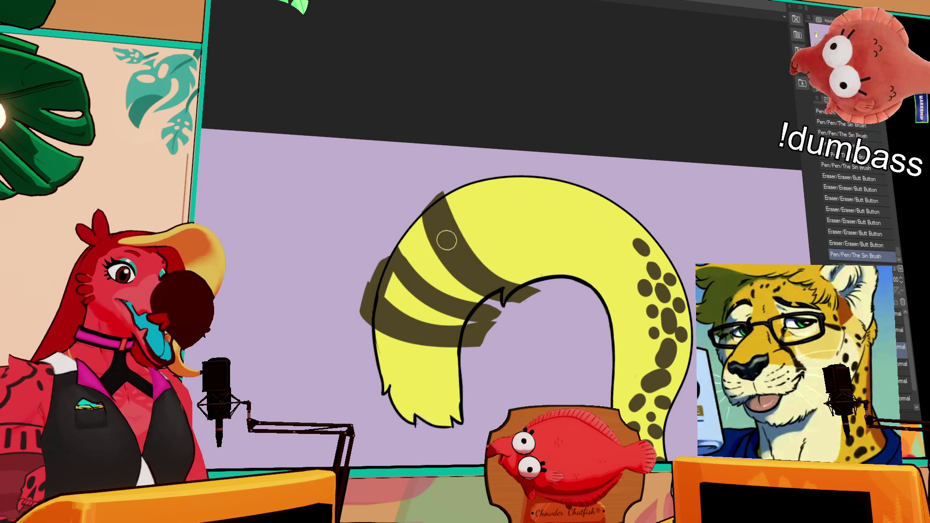
{"action": "left_click_drag", "start_coordinate": [402, 220], "coordinate": [395, 262]}
{"action": "key", "text": "ctrl+z"}
{"action": "key", "text": "ctrl+y"}
{"action": "key", "text": "ctrl+z"}
{"action": "key", "text": "ctrl+y"}
{"action": "key", "text": "ctrl+z"}
{"action": "key", "text": "ctrl+y"}
{"action": "key", "text": "ctrl+z"}
{"action": "key", "text": "ctrl+y"}
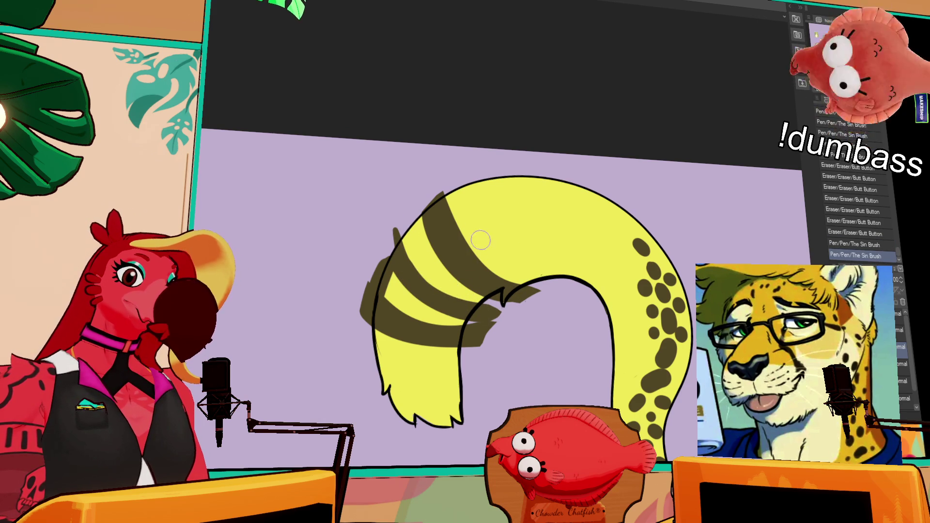
Step: Paint new dark stripes on the upper tail, then compare with and without the right-hand stripe
{"action": "left_click_drag", "start_coordinate": [445, 195], "coordinate": [566, 275]}
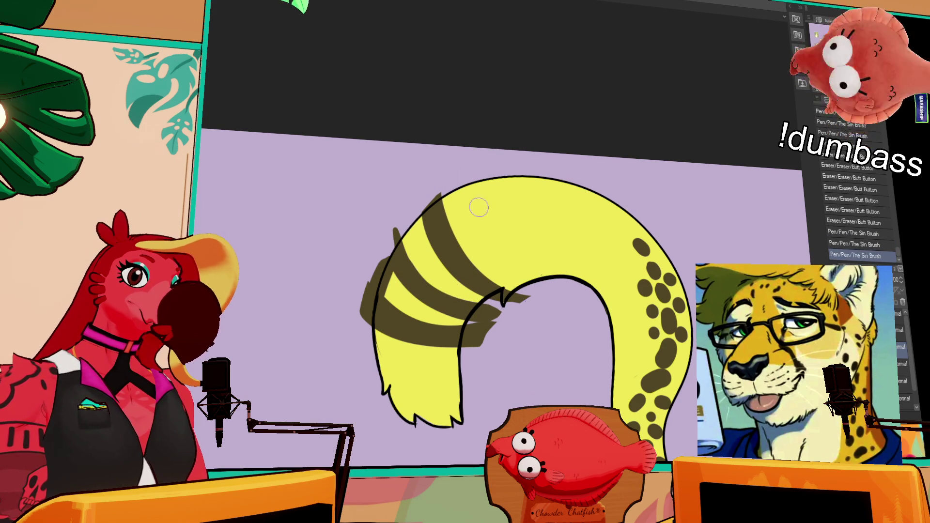
{"action": "left_click_drag", "start_coordinate": [479, 167], "coordinate": [514, 288]}
{"action": "left_click_drag", "start_coordinate": [485, 157], "coordinate": [538, 298]}
{"action": "left_click_drag", "start_coordinate": [523, 172], "coordinate": [535, 265]}
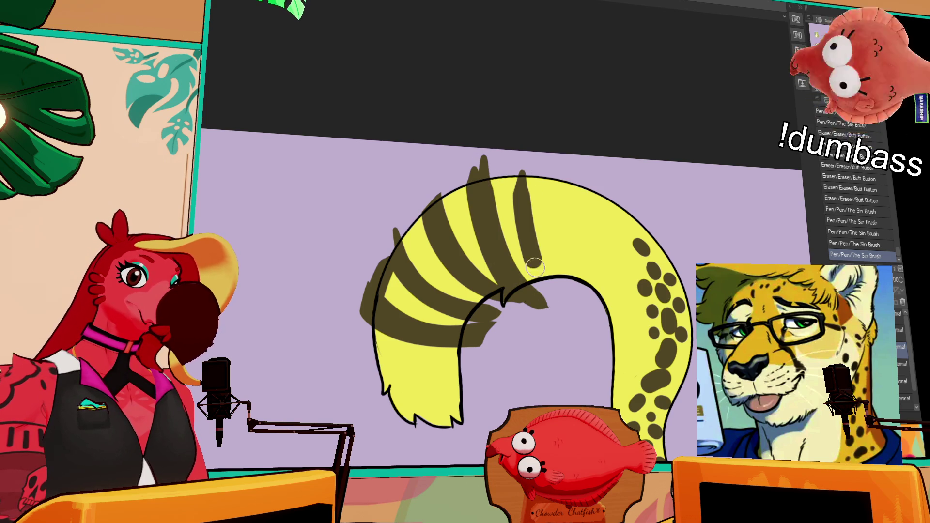
{"action": "key", "text": "ctrl+z"}
{"action": "left_click_drag", "start_coordinate": [523, 192], "coordinate": [535, 276]}
{"action": "key", "text": "ctrl+z"}
{"action": "mouse_move", "coordinate": [525, 152]}
{"action": "left_mouse_down"}
{"action": "mouse_move", "coordinate": [526, 235]}
{"action": "mouse_move", "coordinate": [560, 303]}
{"action": "left_mouse_up"}
{"action": "key", "text": "ctrl+z"}
{"action": "key", "text": "ctrl+z"}
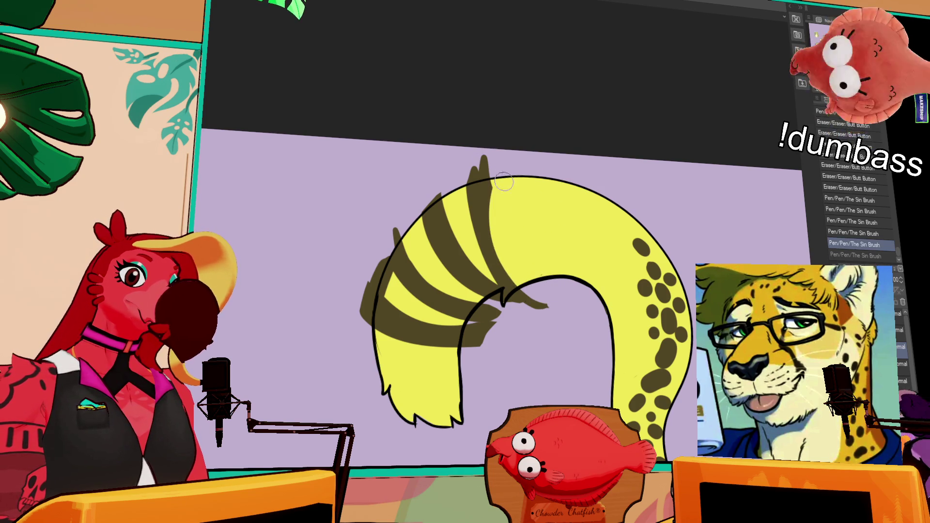
{"action": "key", "text": "ctrl+y"}
{"action": "key", "text": "ctrl+z"}
{"action": "key", "text": "ctrl+z"}
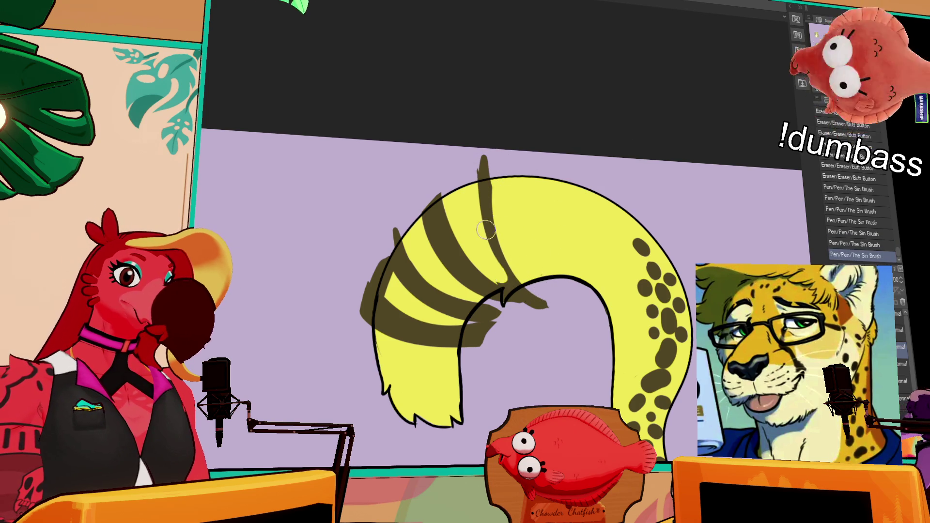
{"action": "key", "text": "ctrl+y"}
Step: Lasso the upper stripes, delete them, and deselect
{"action": "scroll", "coordinate": [638, 137], "scroll_direction": "down", "scroll_amount": 2}
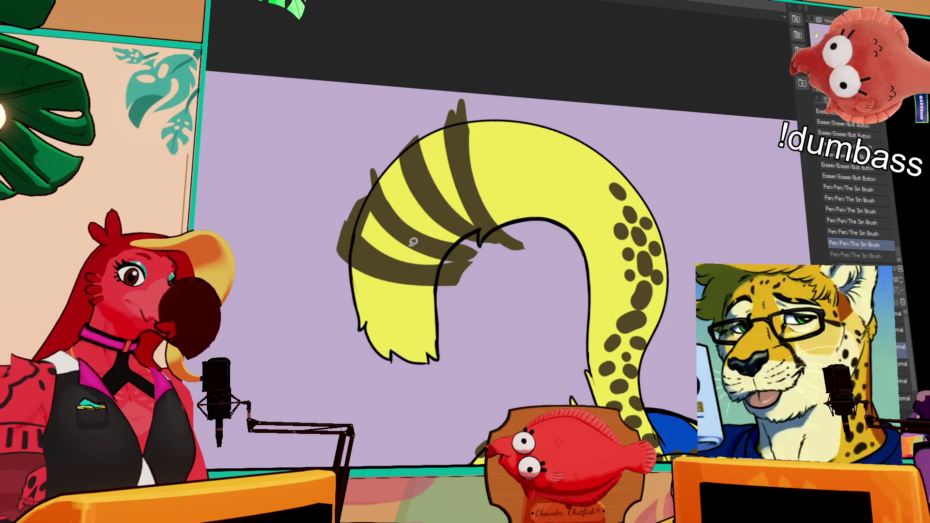
{"action": "left_click_drag", "start_coordinate": [385, 184], "coordinate": [561, 155]}
{"action": "mouse_move", "coordinate": [577, 198]}
{"action": "left_mouse_down"}
{"action": "mouse_move", "coordinate": [513, 213]}
{"action": "mouse_move", "coordinate": [513, 194]}
{"action": "left_mouse_up"}
{"action": "key", "text": "Delete"}
{"action": "key", "text": "ctrl+d"}
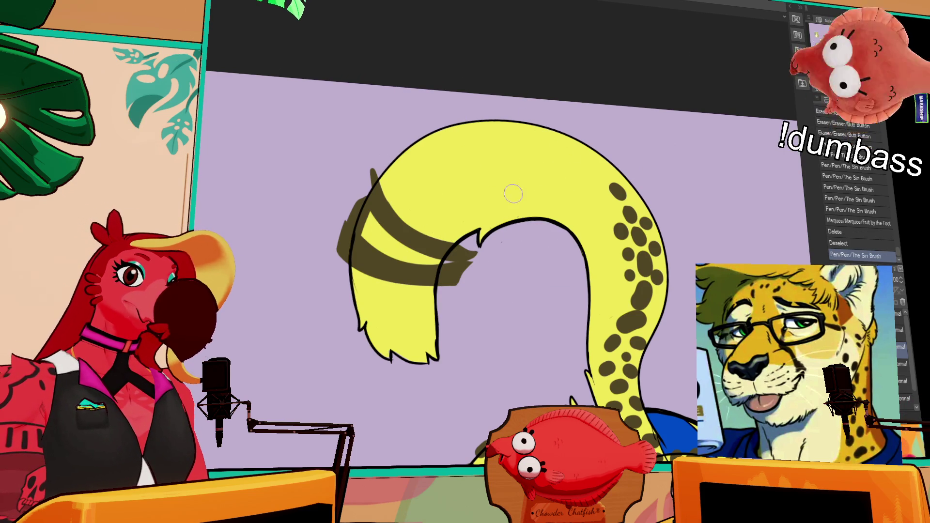
Step: Paint a thick curved brown stripe over the tail's top and shape its edges
{"action": "left_click_drag", "start_coordinate": [522, 231], "coordinate": [528, 118]}
{"action": "key", "text": "ctrl+z"}
{"action": "left_click_drag", "start_coordinate": [525, 238], "coordinate": [530, 122]}
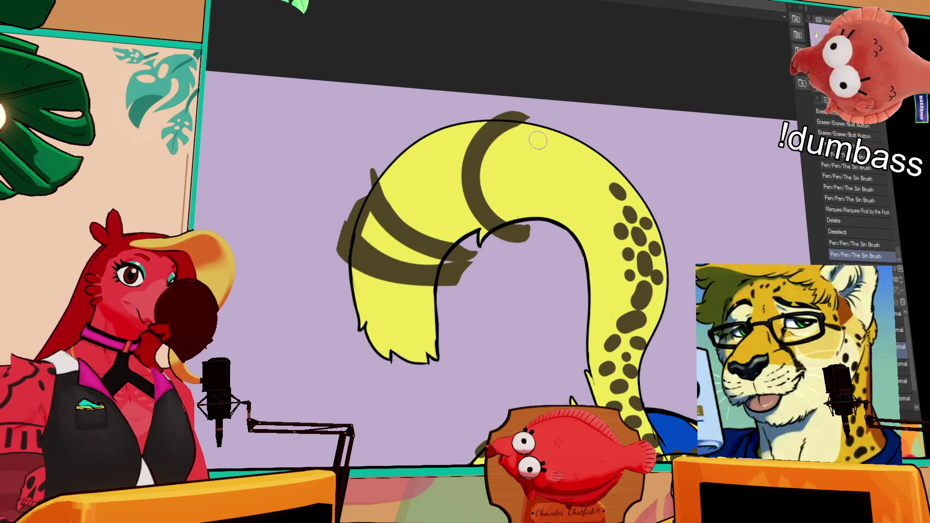
{"action": "left_click_drag", "start_coordinate": [477, 156], "coordinate": [513, 219]}
{"action": "mouse_move", "coordinate": [529, 149]}
{"action": "left_mouse_down"}
{"action": "mouse_move", "coordinate": [509, 123]}
{"action": "mouse_move", "coordinate": [513, 138]}
{"action": "mouse_move", "coordinate": [504, 148]}
{"action": "mouse_move", "coordinate": [525, 121]}
{"action": "left_mouse_up"}
{"action": "key", "text": "ctrl+z"}
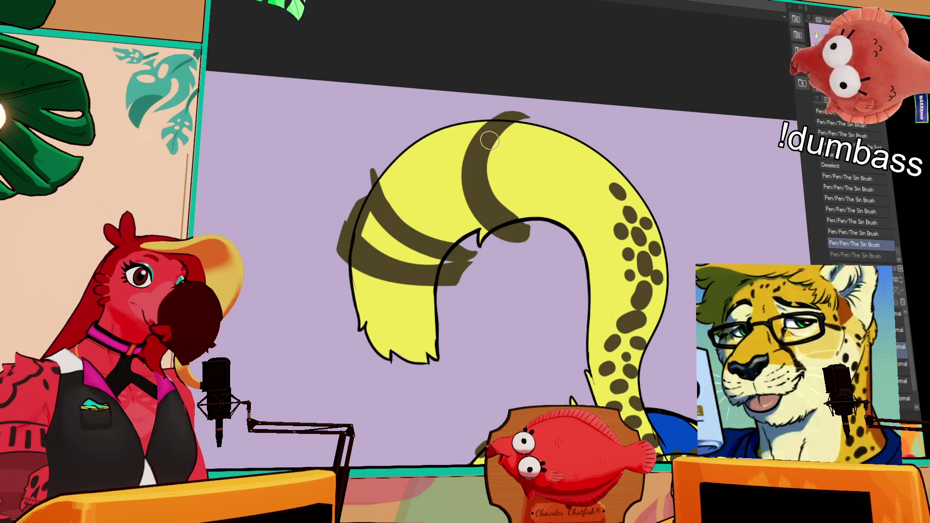
{"action": "left_click_drag", "start_coordinate": [481, 145], "coordinate": [533, 116]}
{"action": "mouse_move", "coordinate": [485, 145]}
{"action": "left_mouse_down"}
{"action": "mouse_move", "coordinate": [525, 116]}
{"action": "mouse_move", "coordinate": [467, 228]}
{"action": "left_mouse_up"}
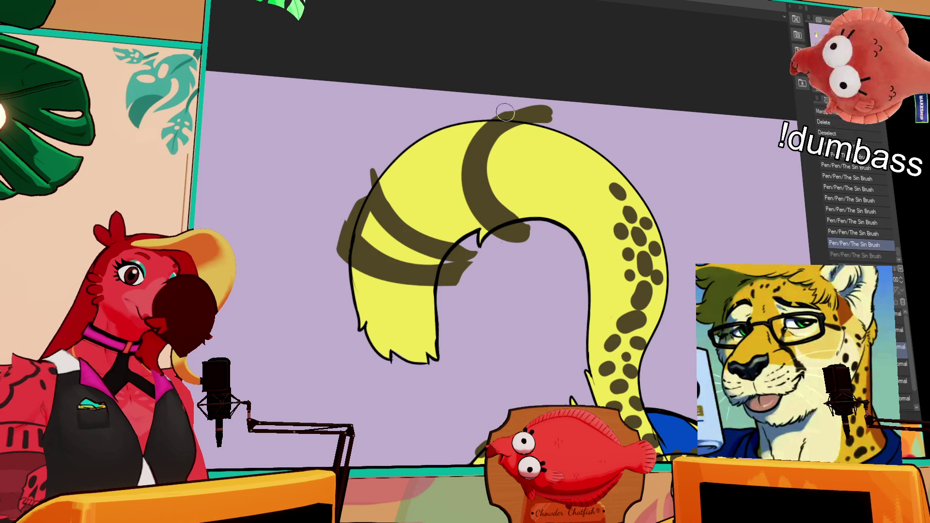
{"action": "left_click_drag", "start_coordinate": [484, 109], "coordinate": [528, 240]}
{"action": "left_click_drag", "start_coordinate": [496, 102], "coordinate": [492, 247]}
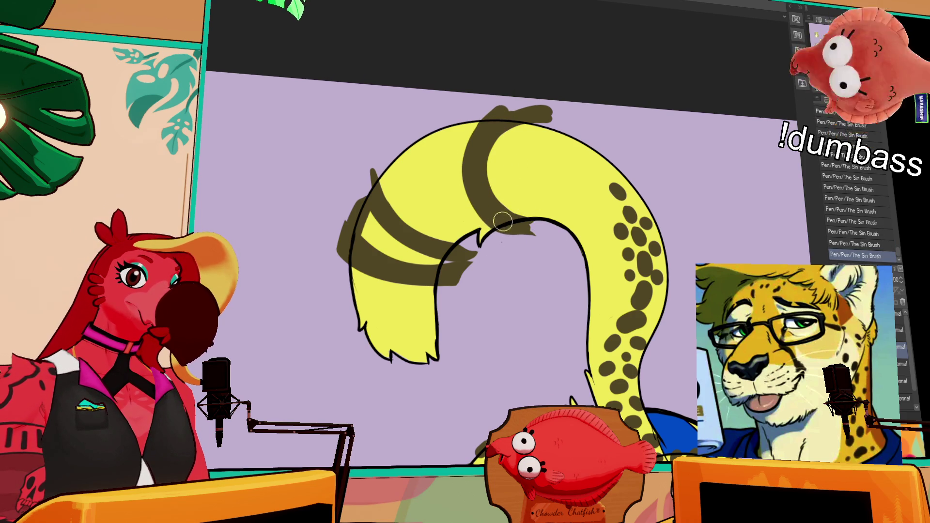
Step: Brush another dark stripe on the upper tail
{"action": "left_click_drag", "start_coordinate": [480, 111], "coordinate": [487, 252]}
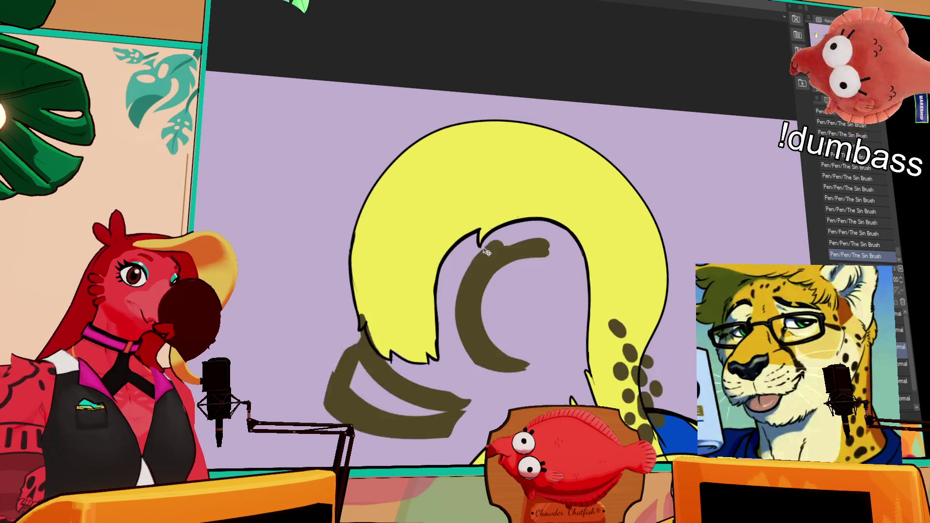
{"action": "key", "text": "ctrl+z"}
{"action": "left_click_drag", "start_coordinate": [465, 99], "coordinate": [424, 235]}
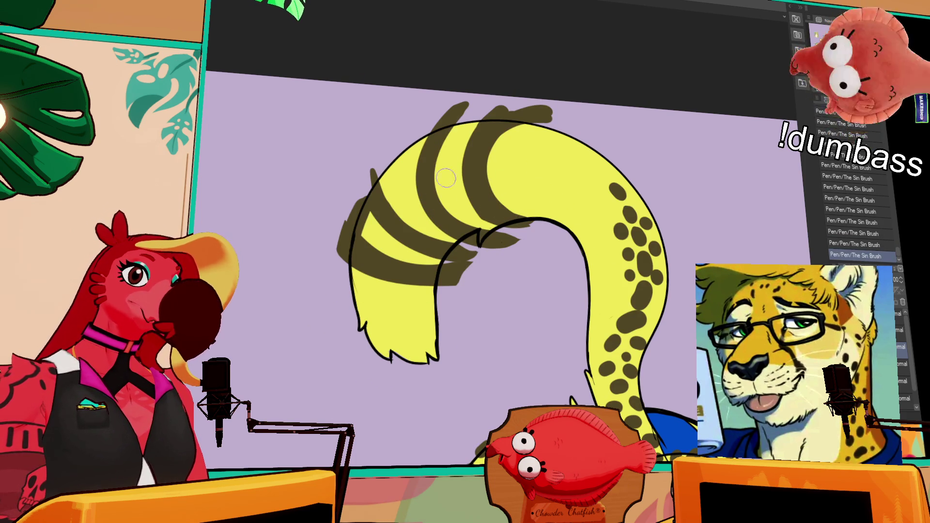
{"action": "left_click_drag", "start_coordinate": [445, 175], "coordinate": [419, 136]}
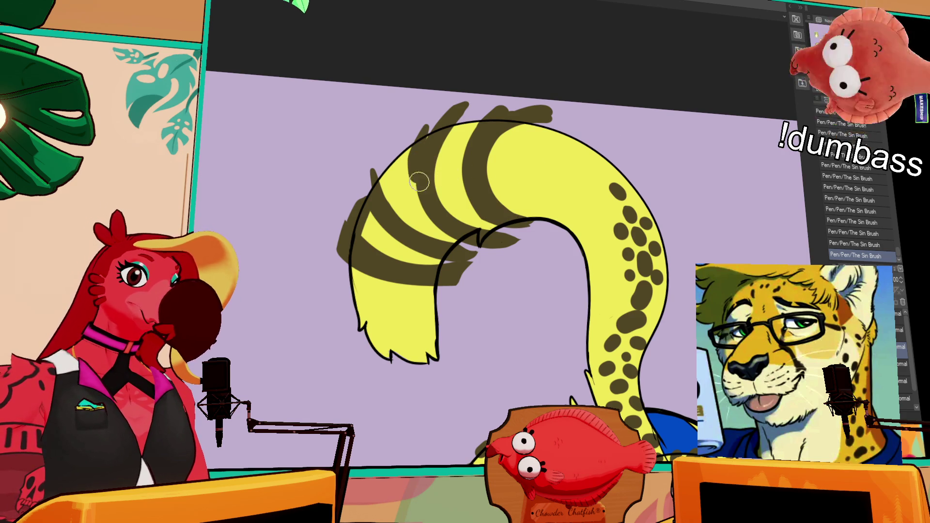
{"action": "key", "text": "ctrl+z"}
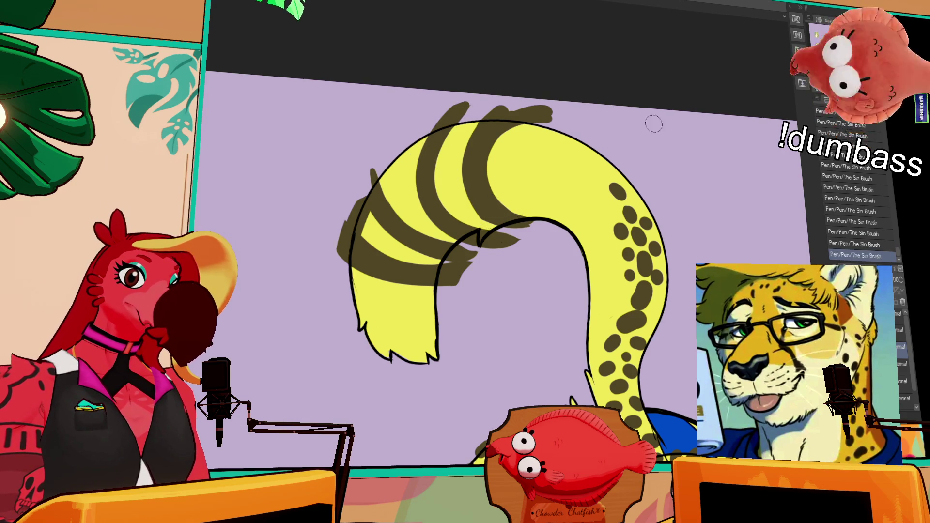
Step: Lasso the stripes on the tail's left part and move them slightly lower
{"action": "left_click_drag", "start_coordinate": [497, 255], "coordinate": [494, 261]}
{"action": "key", "text": "ctrl+z"}
{"action": "mouse_move", "coordinate": [551, 180]}
{"action": "left_mouse_down"}
{"action": "mouse_move", "coordinate": [436, 97]}
{"action": "mouse_move", "coordinate": [605, 140]}
{"action": "left_mouse_up"}
{"action": "left_click_drag", "start_coordinate": [522, 213], "coordinate": [517, 225]}
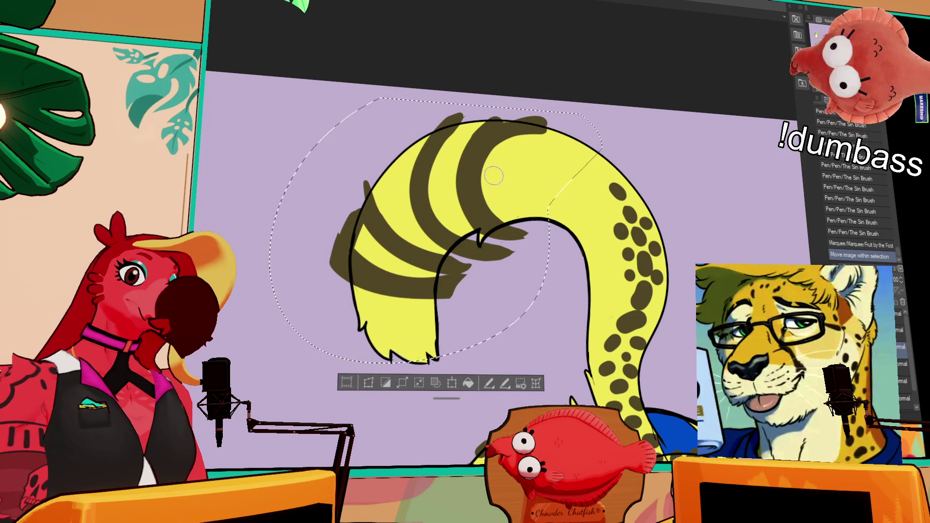
Step: Repaint the dark stripes across the tail's top, including a longer top-right stripe
{"action": "left_click_drag", "start_coordinate": [488, 189], "coordinate": [538, 121]}
{"action": "key", "text": "ctrl+z"}
{"action": "key", "text": "ctrl+y"}
{"action": "key", "text": "ctrl+z"}
{"action": "left_click_drag", "start_coordinate": [496, 201], "coordinate": [557, 134]}
{"action": "mouse_move", "coordinate": [465, 181]}
{"action": "left_mouse_down"}
{"action": "mouse_move", "coordinate": [465, 150]}
{"action": "mouse_move", "coordinate": [484, 123]}
{"action": "left_mouse_up"}
{"action": "key", "text": "ctrl+z"}
{"action": "mouse_move", "coordinate": [465, 196]}
{"action": "left_mouse_down"}
{"action": "mouse_move", "coordinate": [487, 140]}
{"action": "mouse_move", "coordinate": [511, 112]}
{"action": "left_mouse_up"}
{"action": "left_click_drag", "start_coordinate": [528, 148], "coordinate": [565, 119]}
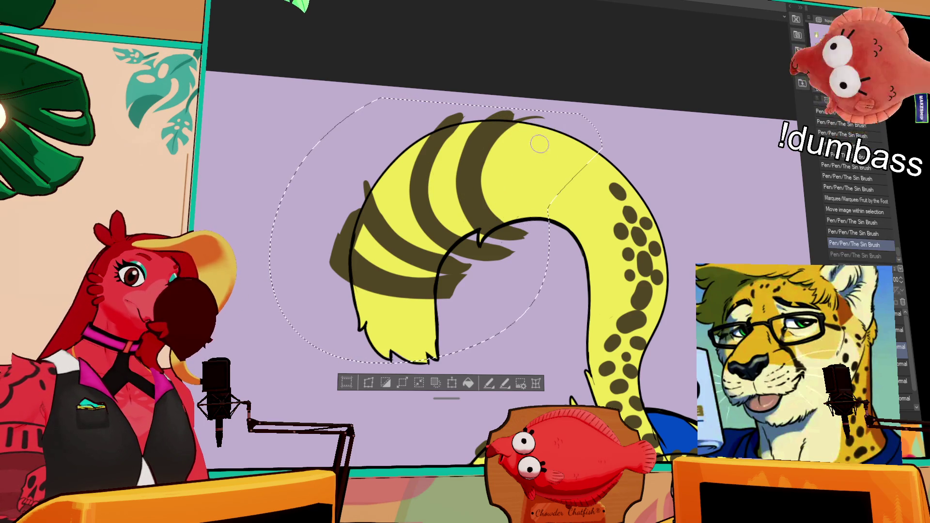
{"action": "key", "text": "ctrl+d"}
{"action": "key", "text": "ctrl+z"}
{"action": "left_click_drag", "start_coordinate": [516, 218], "coordinate": [533, 129]}
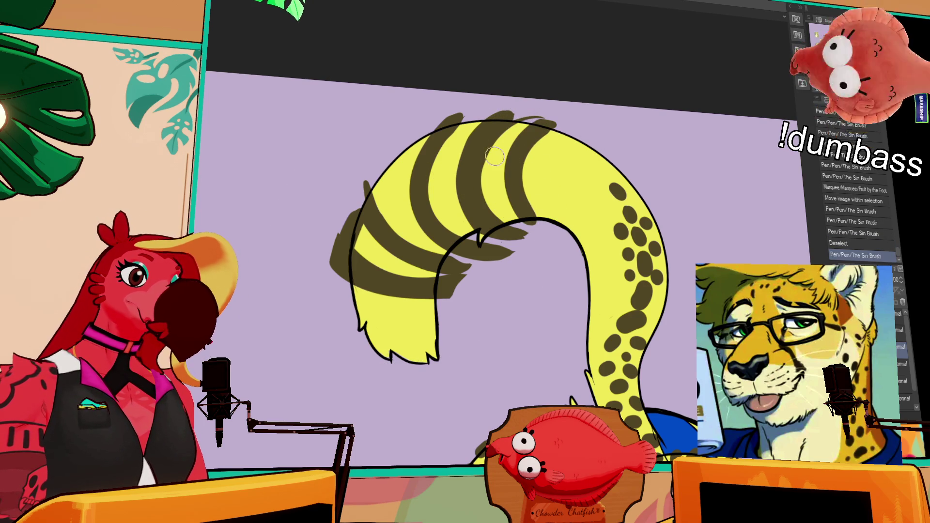
Step: Darken and extend the left and upper-left tail stripes, then auto-select inside the tail outline
{"action": "mouse_move", "coordinate": [414, 138]}
{"action": "left_mouse_down"}
{"action": "mouse_move", "coordinate": [411, 228]}
{"action": "mouse_move", "coordinate": [436, 121]}
{"action": "left_mouse_up"}
{"action": "key", "text": "ctrl+z"}
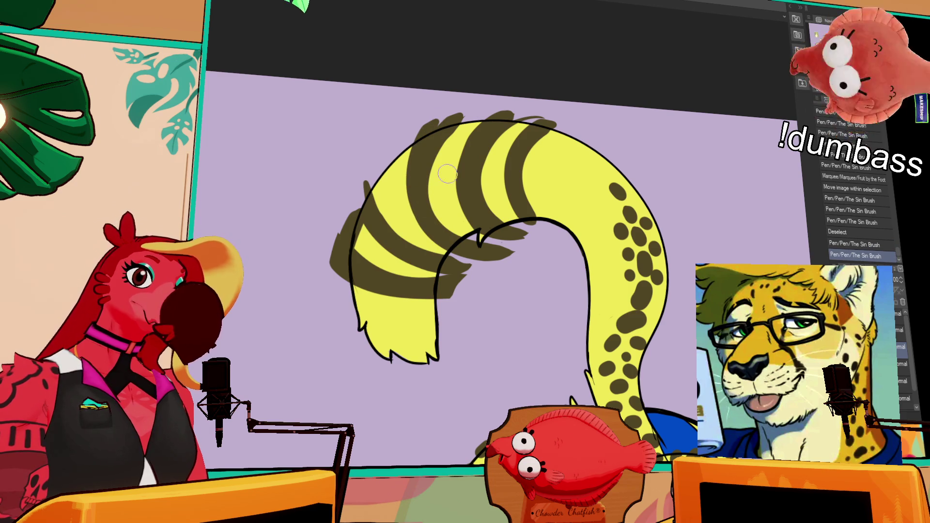
{"action": "left_click_drag", "start_coordinate": [642, 172], "coordinate": [642, 169]}
{"action": "mouse_move", "coordinate": [527, 206]}
{"action": "left_mouse_down"}
{"action": "mouse_move", "coordinate": [540, 225]}
{"action": "mouse_move", "coordinate": [547, 212]}
{"action": "left_mouse_up"}
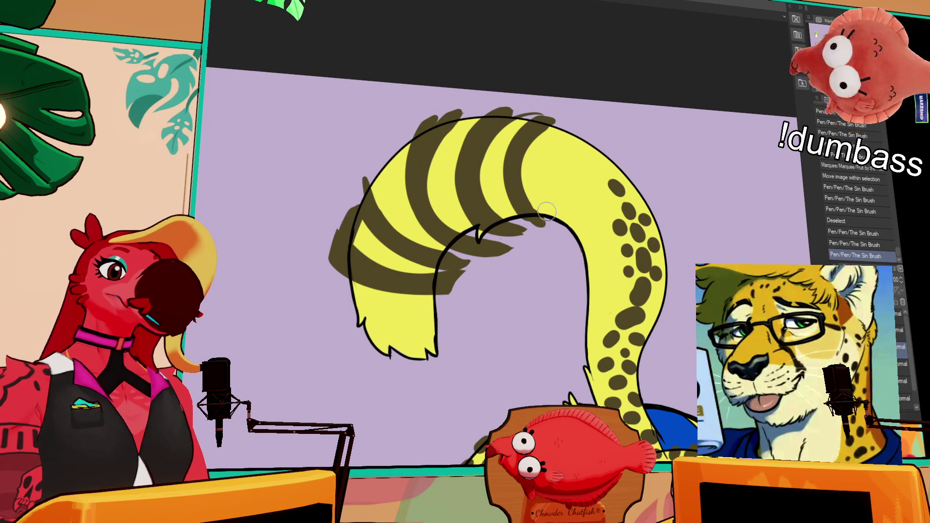
{"action": "scroll", "coordinate": [528, 225], "scroll_direction": "down", "scroll_amount": 1}
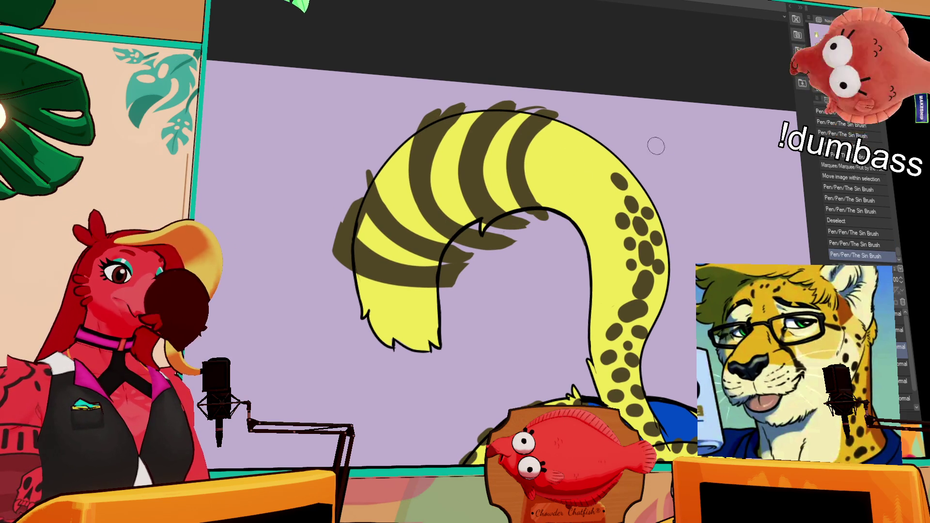
{"action": "scroll", "coordinate": [645, 179], "scroll_direction": "up", "scroll_amount": 1}
{"action": "left_click_drag", "start_coordinate": [672, 123], "coordinate": [721, 159]}
{"action": "left_click_drag", "start_coordinate": [417, 252], "coordinate": [460, 165]}
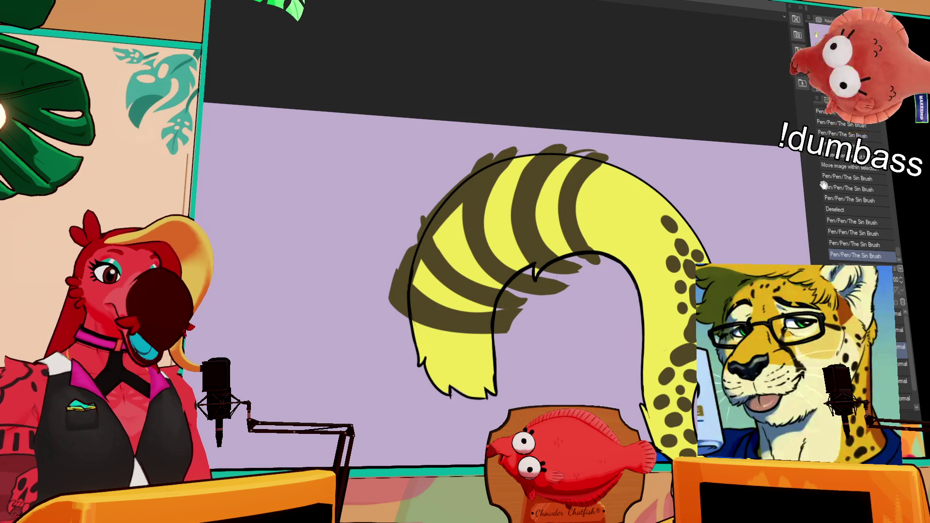
{"action": "left_click", "coordinate": [871, 346], "text": "ctrl"}
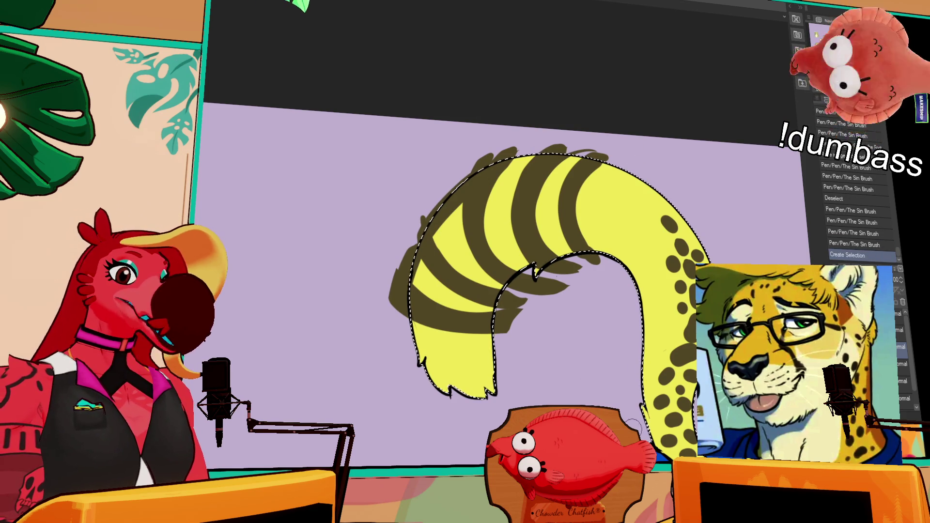
Step: Invert the selection, delete stripe paint outside the tail, deselect, and touch up two stripes
{"action": "key", "text": "ctrl+shift+i"}
{"action": "key", "text": "Delete"}
{"action": "key", "text": "ctrl+d"}
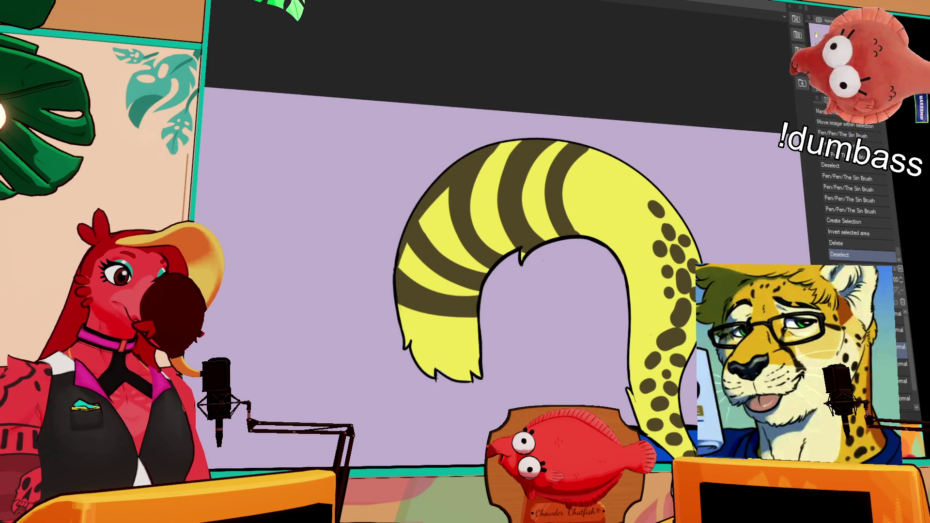
{"action": "left_click_drag", "start_coordinate": [601, 215], "coordinate": [620, 171]}
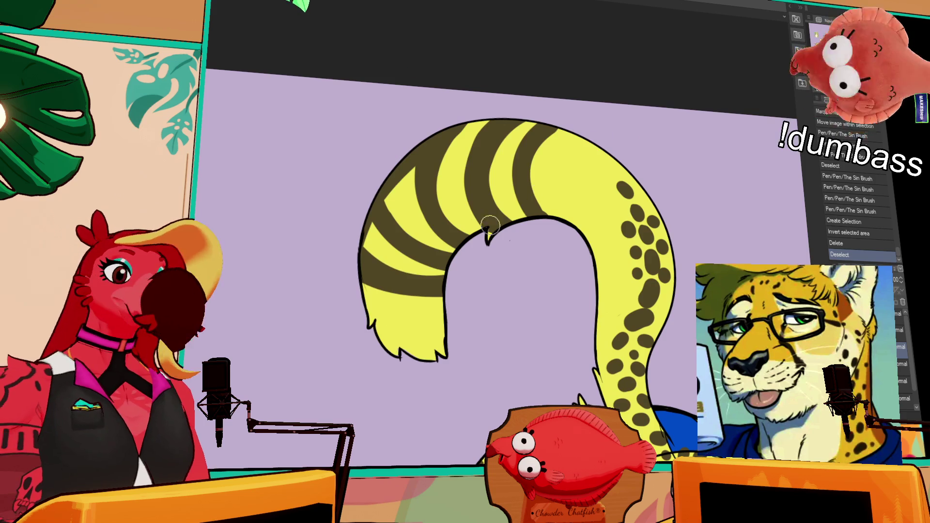
{"action": "left_click_drag", "start_coordinate": [486, 232], "coordinate": [499, 218]}
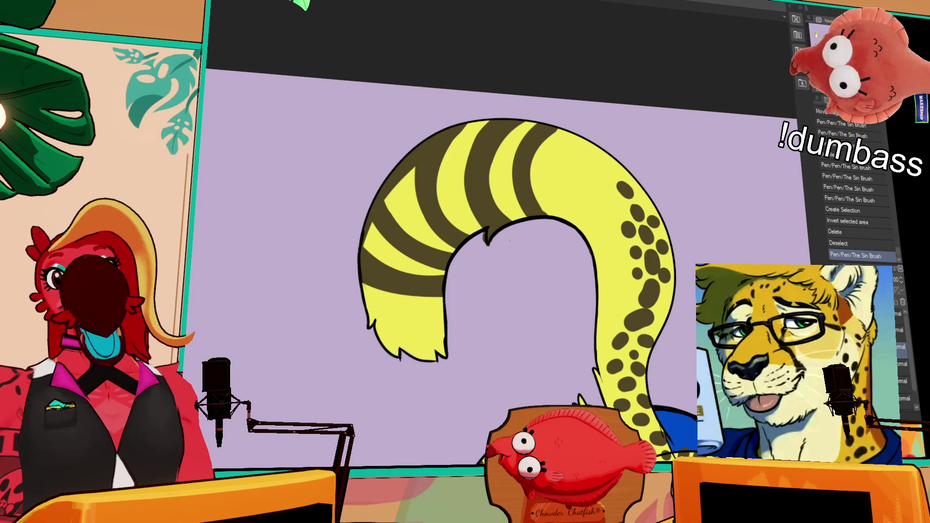
Step: Paint a dark stroke along the tail's top, erase it, then undo the erase
{"action": "left_click_drag", "start_coordinate": [692, 30], "coordinate": [669, 0]}
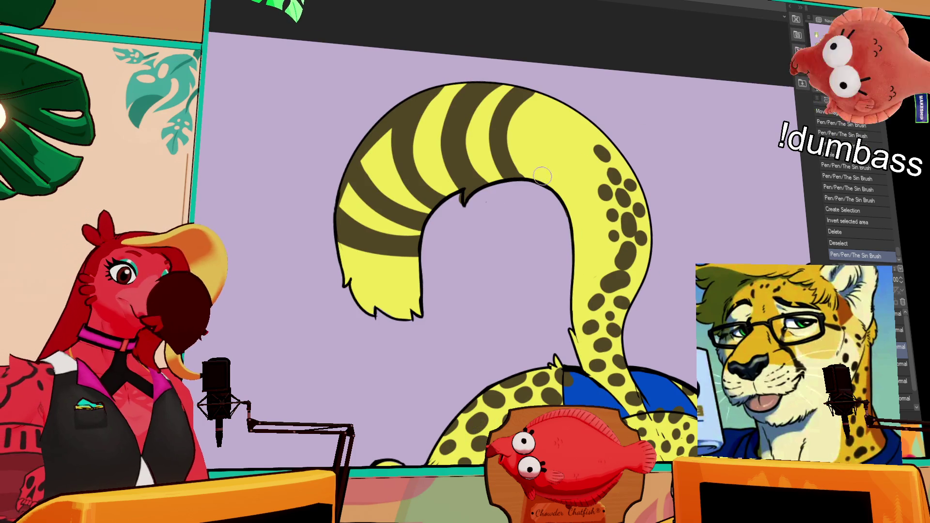
{"action": "left_click_drag", "start_coordinate": [527, 99], "coordinate": [514, 170]}
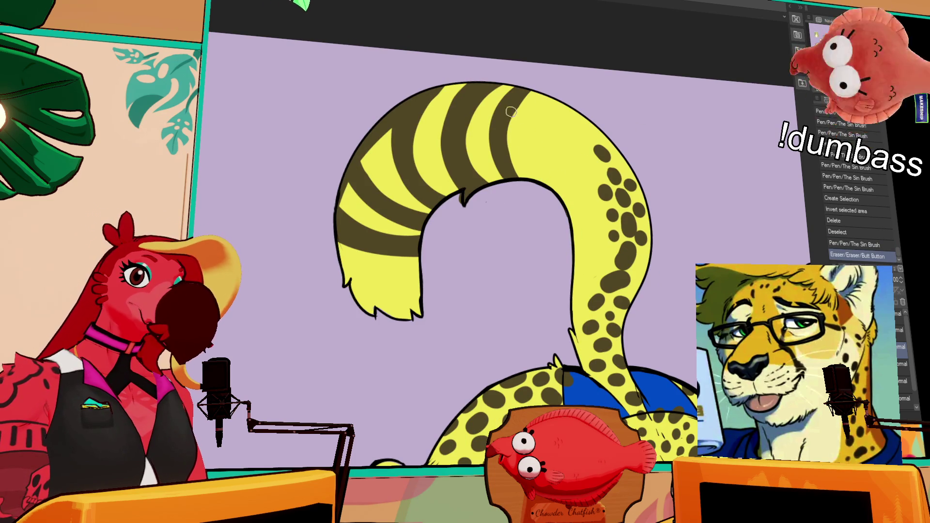
{"action": "left_click_drag", "start_coordinate": [502, 122], "coordinate": [557, 84]}
{"action": "mouse_move", "coordinate": [733, 142]}
{"action": "left_mouse_down"}
{"action": "mouse_move", "coordinate": [711, 91]}
{"action": "mouse_move", "coordinate": [566, 69]}
{"action": "left_mouse_up"}
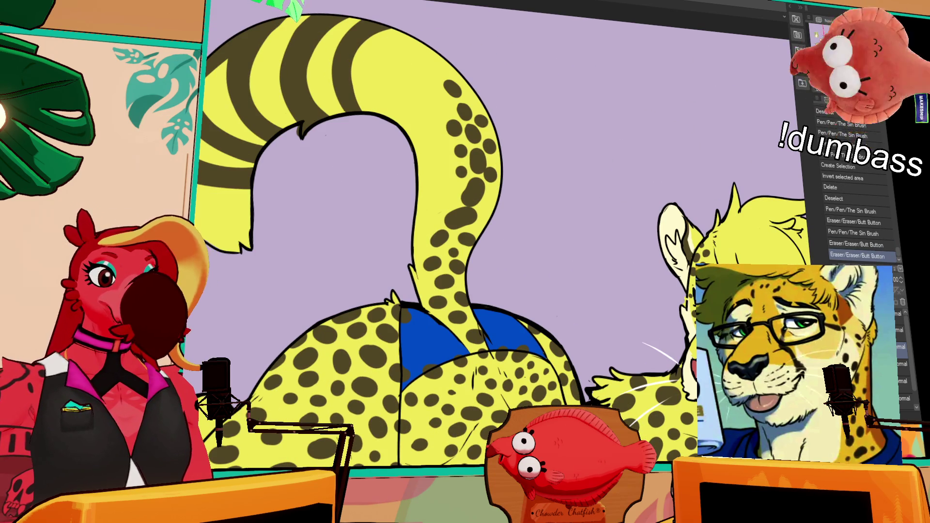
{"action": "key", "text": "ctrl+z"}
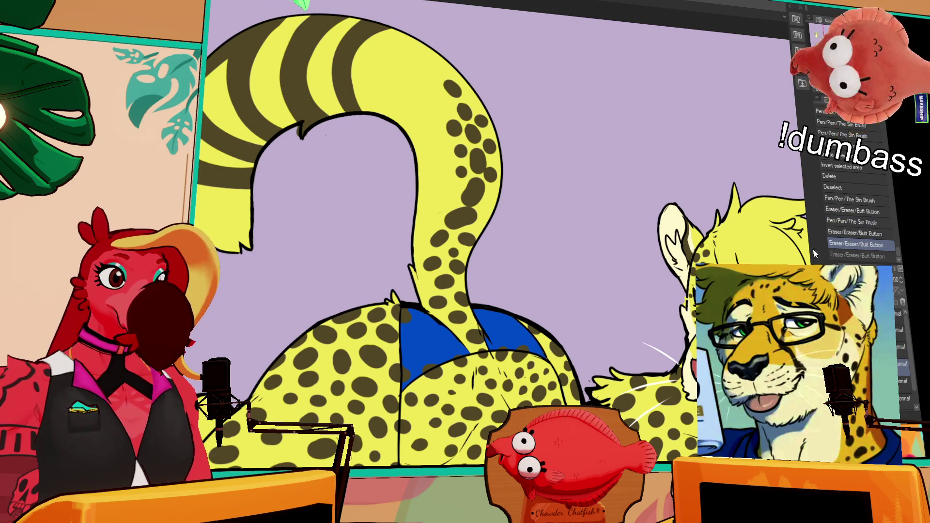
Step: Flip the canvas view horizontally and redo the undone erase
{"action": "key", "text": "h"}
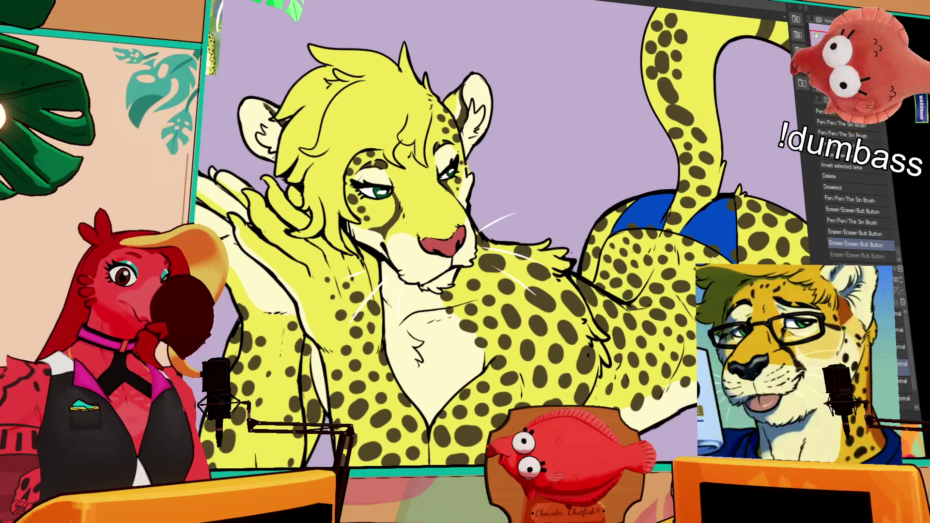
{"action": "key", "text": "ctrl+y"}
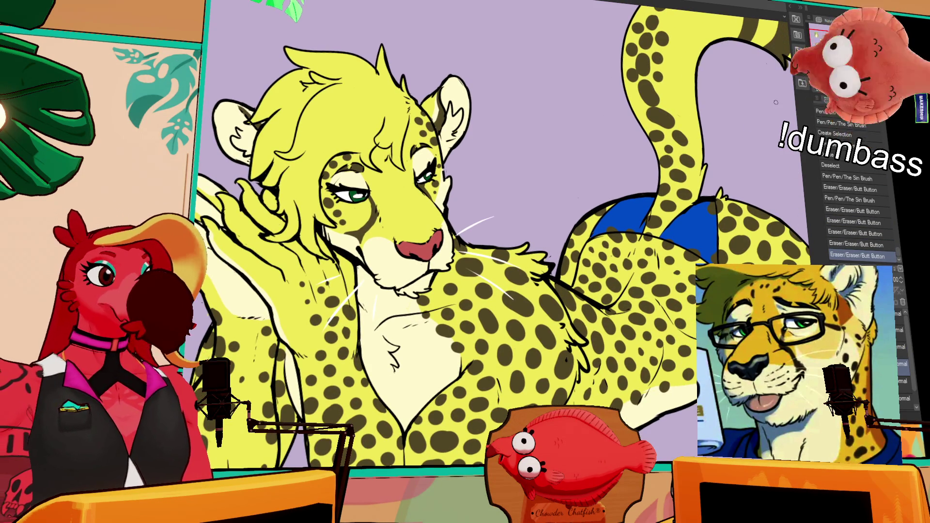
{"action": "mouse_move", "coordinate": [774, 135]}
{"action": "left_mouse_down"}
{"action": "mouse_move", "coordinate": [702, 148]}
{"action": "mouse_move", "coordinate": [778, 145]}
{"action": "left_mouse_up"}
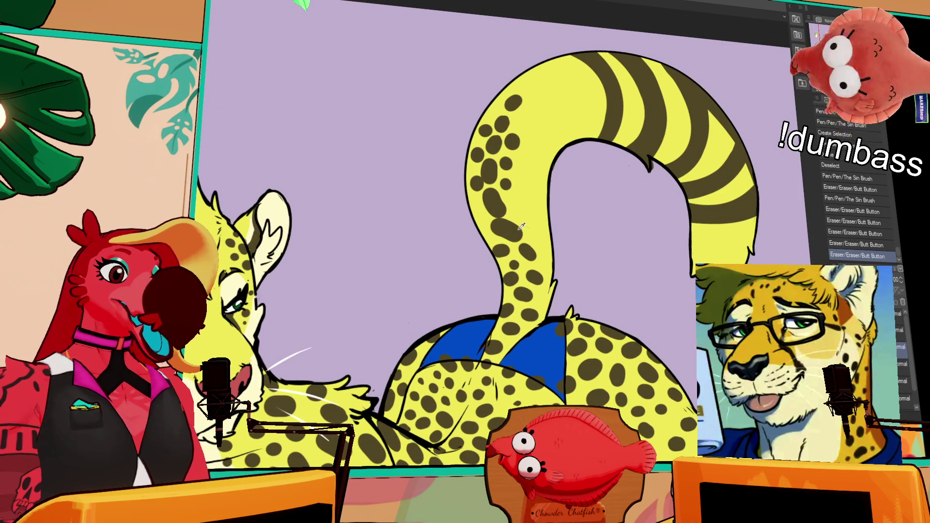
Step: Paint several new dark spots along the upper tail
{"action": "left_click_drag", "start_coordinate": [519, 201], "coordinate": [515, 214]}
{"action": "key", "text": "ctrl+z"}
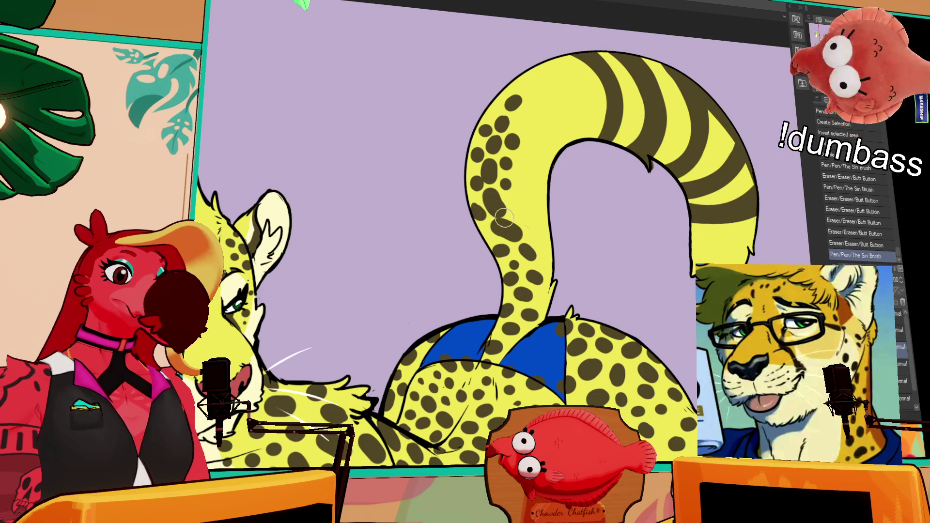
{"action": "left_click_drag", "start_coordinate": [517, 202], "coordinate": [515, 212]}
{"action": "mouse_move", "coordinate": [525, 113]}
{"action": "left_mouse_down"}
{"action": "mouse_move", "coordinate": [528, 124]}
{"action": "mouse_move", "coordinate": [524, 89]}
{"action": "mouse_move", "coordinate": [560, 77]}
{"action": "left_mouse_up"}
{"action": "left_click_drag", "start_coordinate": [528, 136], "coordinate": [533, 141]}
{"action": "left_click_drag", "start_coordinate": [549, 107], "coordinate": [554, 112]}
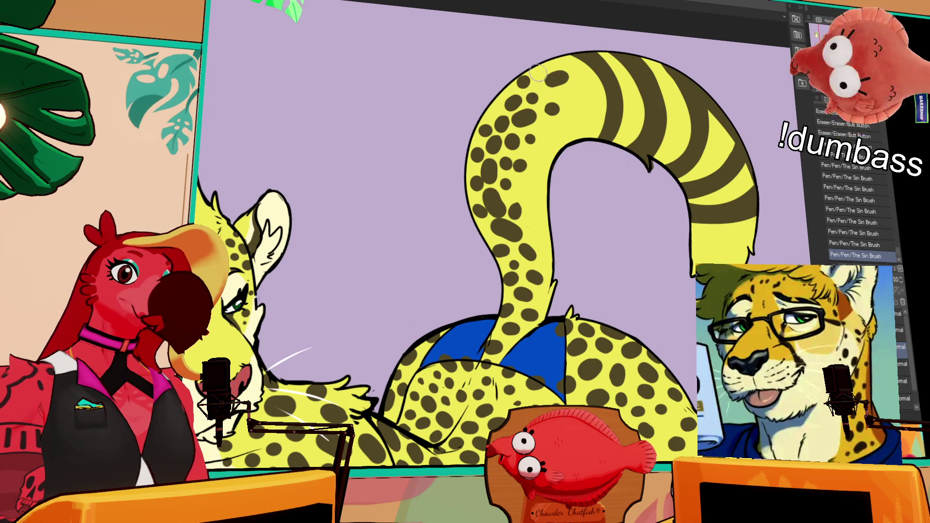
{"action": "left_click_drag", "start_coordinate": [578, 80], "coordinate": [587, 65]}
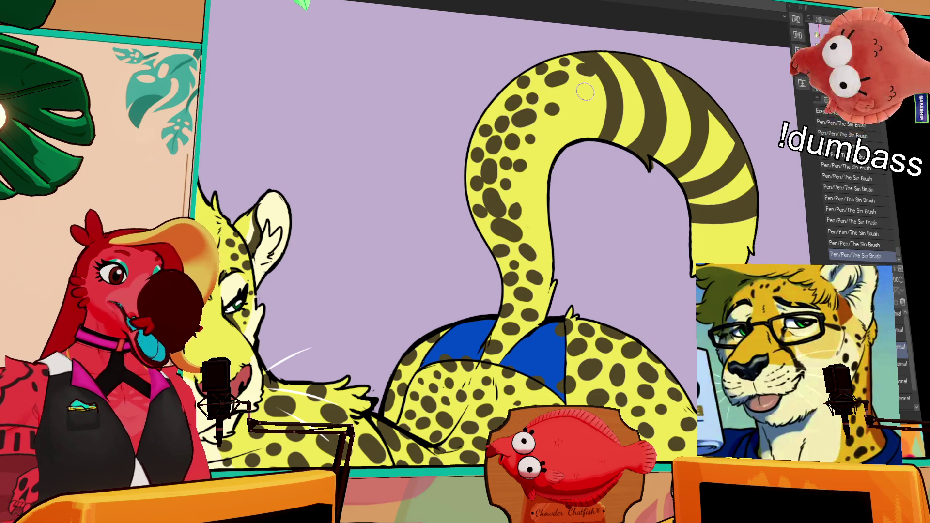
{"action": "key", "text": "ctrl+z"}
{"action": "scroll", "coordinate": [591, 182], "scroll_direction": "down", "scroll_amount": 2}
{"action": "left_click_drag", "start_coordinate": [536, 153], "coordinate": [525, 162]}
{"action": "left_click", "coordinate": [524, 161]}
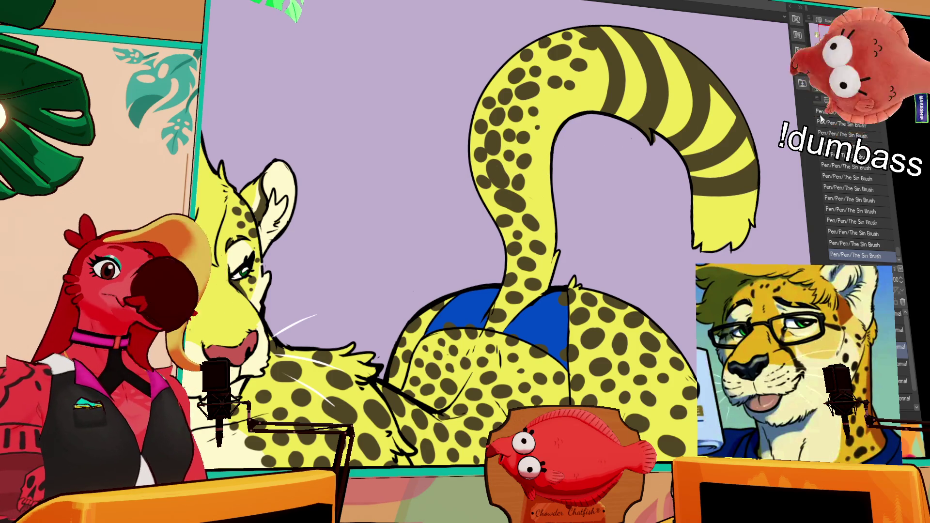
Step: Erase stray marks over and around the blue shorts, switching to the layer above
{"action": "mouse_move", "coordinate": [520, 257]}
{"action": "left_mouse_down"}
{"action": "mouse_move", "coordinate": [594, 172]}
{"action": "mouse_move", "coordinate": [625, 151]}
{"action": "mouse_move", "coordinate": [668, 194]}
{"action": "left_mouse_up"}
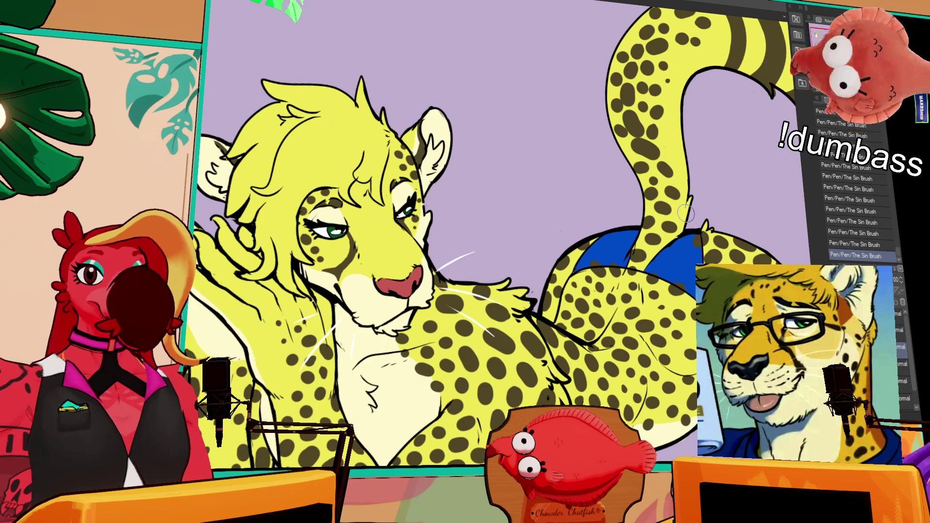
{"action": "mouse_move", "coordinate": [685, 213]}
{"action": "left_mouse_down"}
{"action": "mouse_move", "coordinate": [582, 270]}
{"action": "mouse_move", "coordinate": [607, 267]}
{"action": "left_mouse_up"}
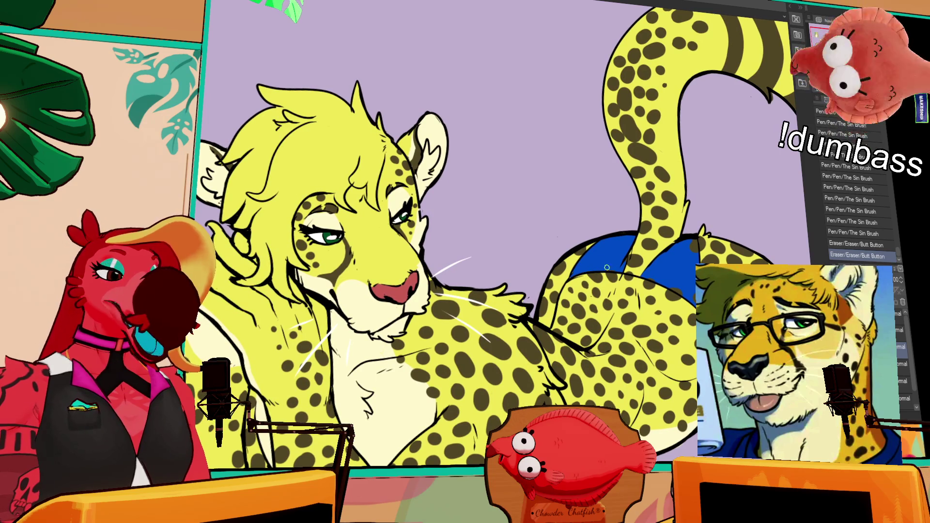
{"action": "mouse_move", "coordinate": [656, 286]}
{"action": "left_mouse_down"}
{"action": "mouse_move", "coordinate": [665, 275]}
{"action": "mouse_move", "coordinate": [681, 290]}
{"action": "left_mouse_up"}
{"action": "mouse_move", "coordinate": [678, 288]}
{"action": "left_mouse_down"}
{"action": "mouse_move", "coordinate": [671, 284]}
{"action": "mouse_move", "coordinate": [693, 289]}
{"action": "left_mouse_up"}
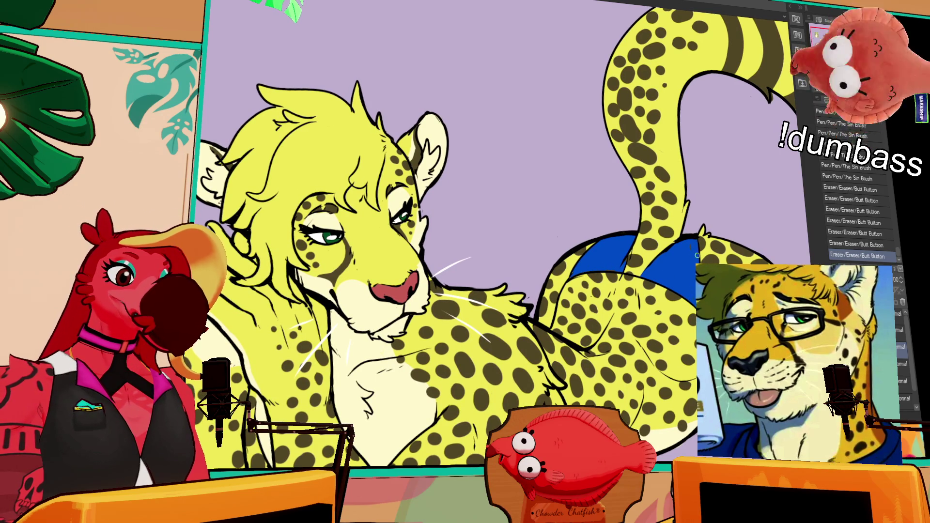
{"action": "left_click_drag", "start_coordinate": [693, 242], "coordinate": [688, 253]}
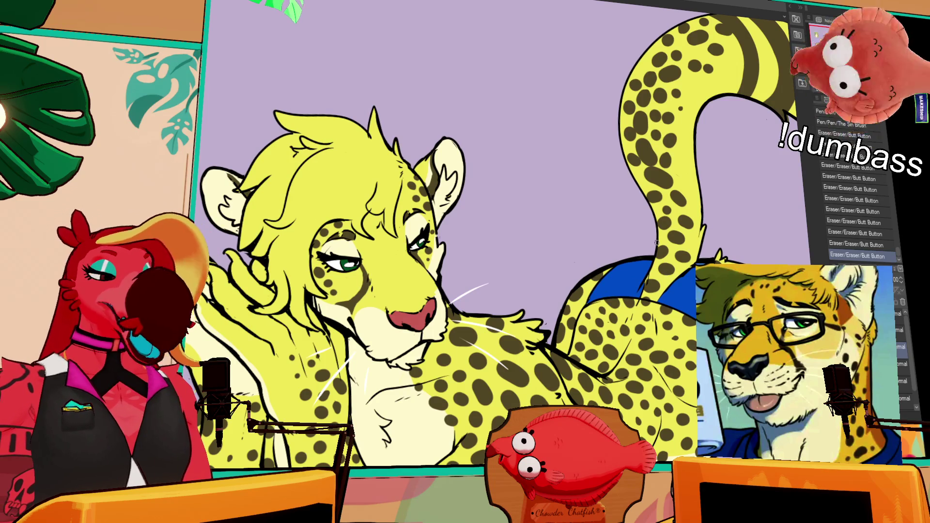
{"action": "left_click", "coordinate": [902, 330]}
{"action": "left_click", "coordinate": [643, 276]}
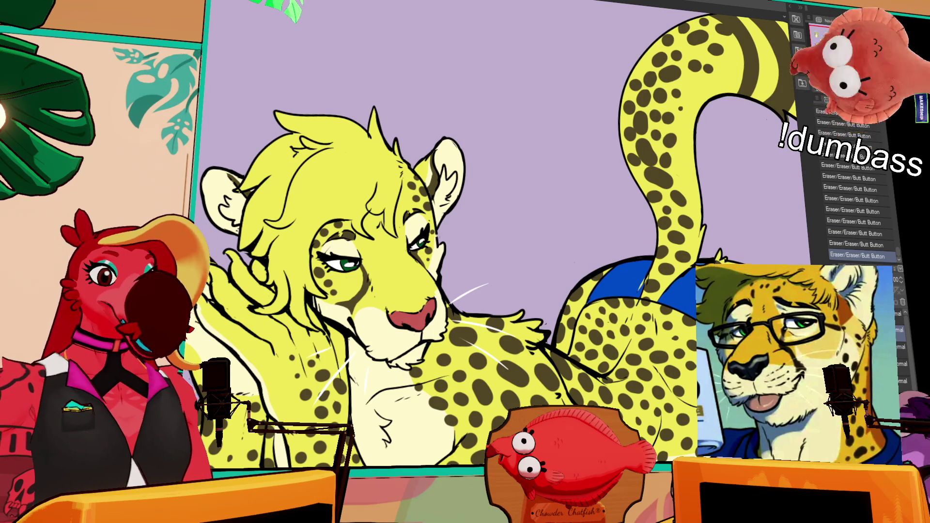
{"action": "mouse_move", "coordinate": [629, 271]}
{"action": "left_mouse_down"}
{"action": "mouse_move", "coordinate": [647, 283]}
{"action": "mouse_move", "coordinate": [641, 290]}
{"action": "left_mouse_up"}
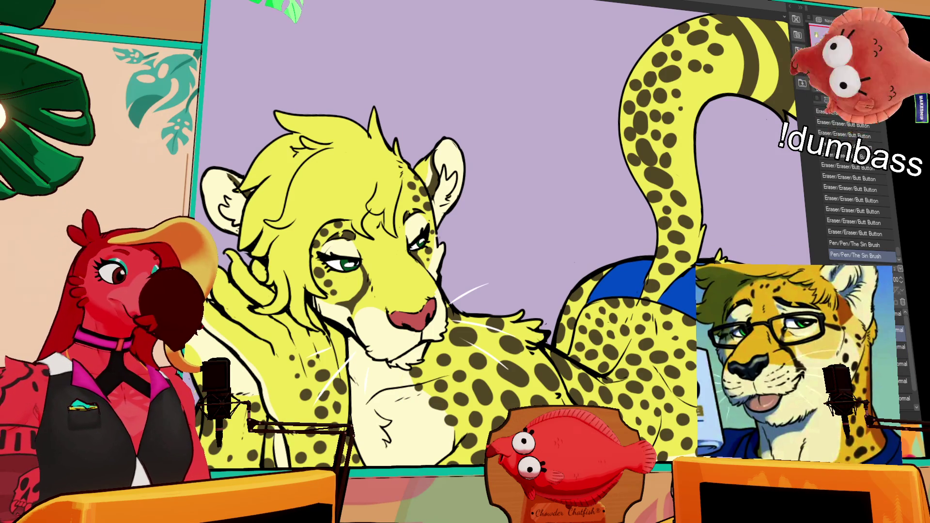
{"action": "scroll", "coordinate": [504, 232], "scroll_direction": "up", "scroll_amount": 2}
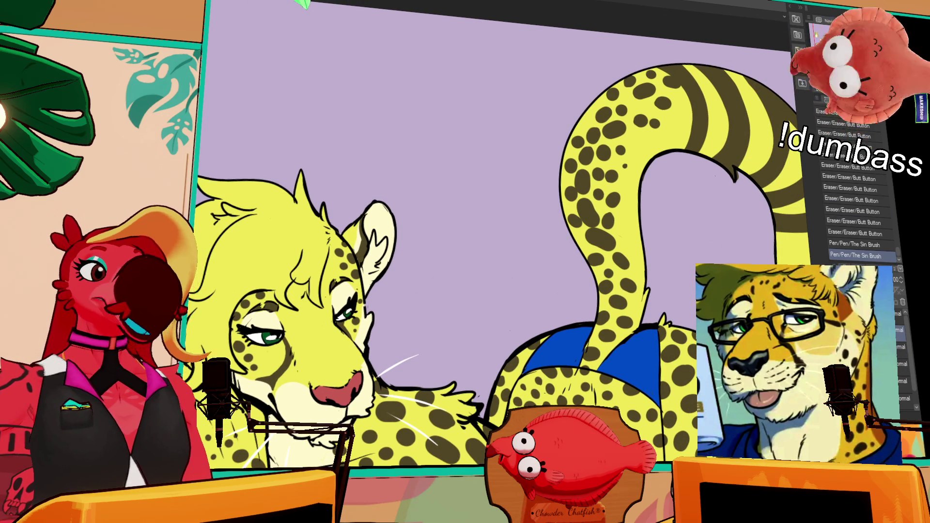
Step: Dab dark spots onto the tail near its stripes with The Sin Brush, undoing the stray marks
{"action": "left_click", "coordinate": [626, 165]}
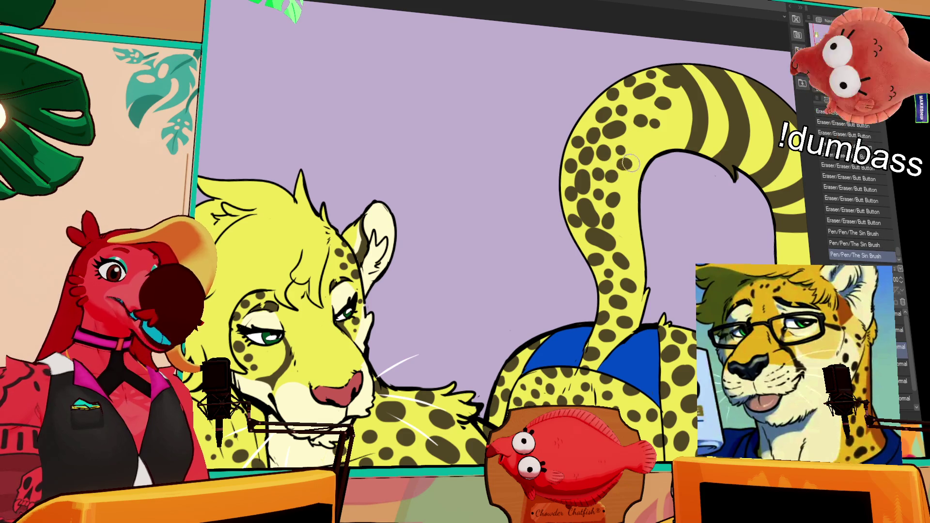
{"action": "left_click", "coordinate": [635, 139]}
{"action": "key", "text": "ctrl+z"}
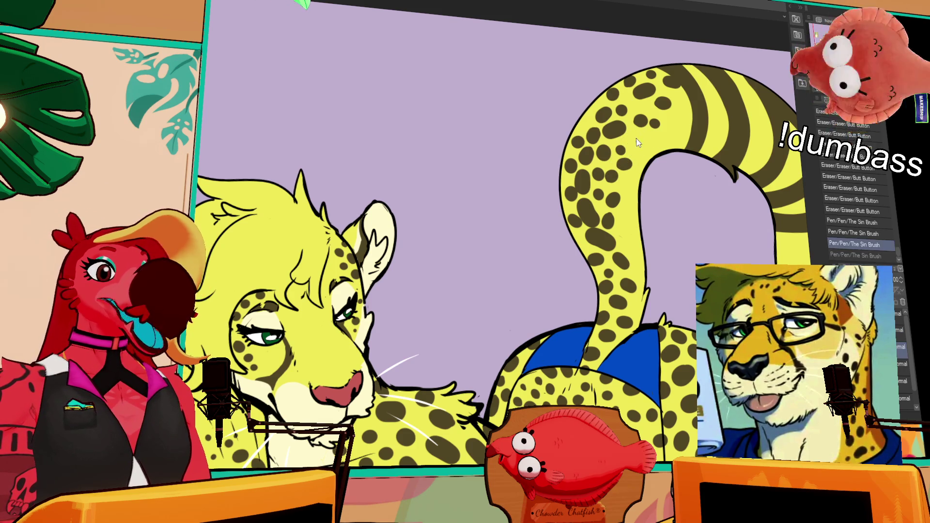
{"action": "left_click", "coordinate": [637, 138]}
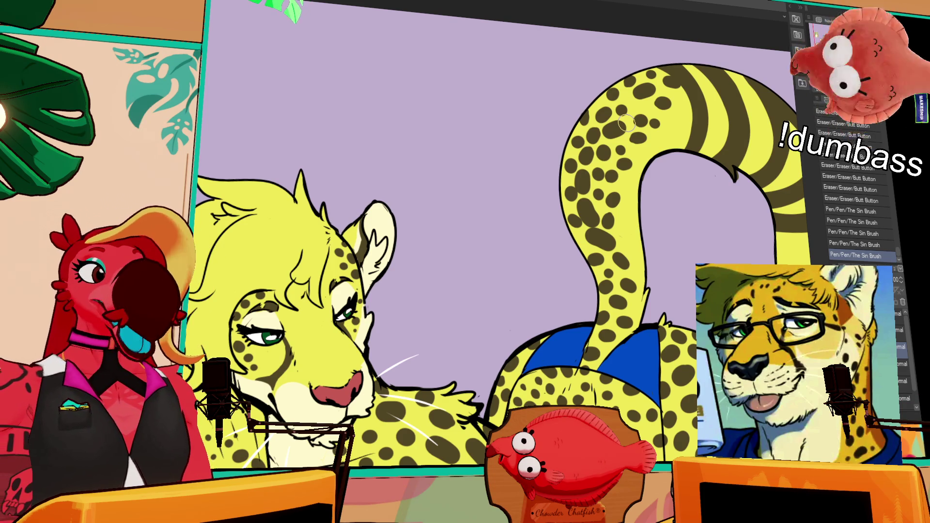
{"action": "left_click_drag", "start_coordinate": [622, 229], "coordinate": [621, 235]}
{"action": "key", "text": "ctrl+z"}
{"action": "key", "text": "ctrl+z"}
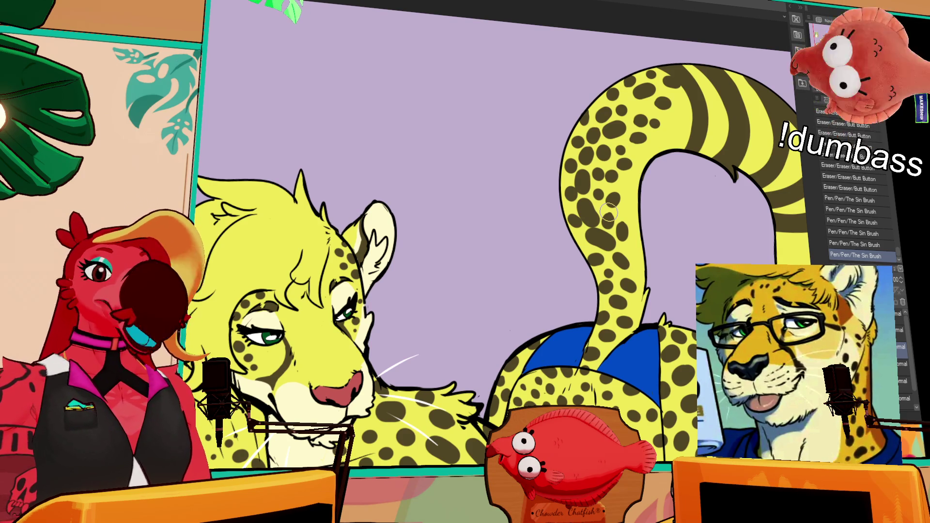
{"action": "left_click_drag", "start_coordinate": [611, 208], "coordinate": [623, 192]}
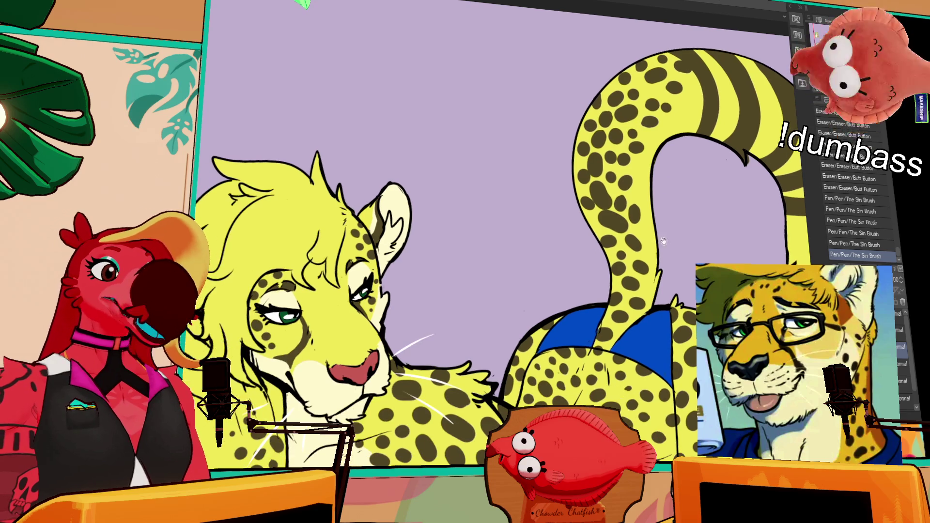
Step: Zoom in on the cheetah's body and add a small touch-up stroke
{"action": "scroll", "coordinate": [632, 181], "scroll_direction": "down", "scroll_amount": 1}
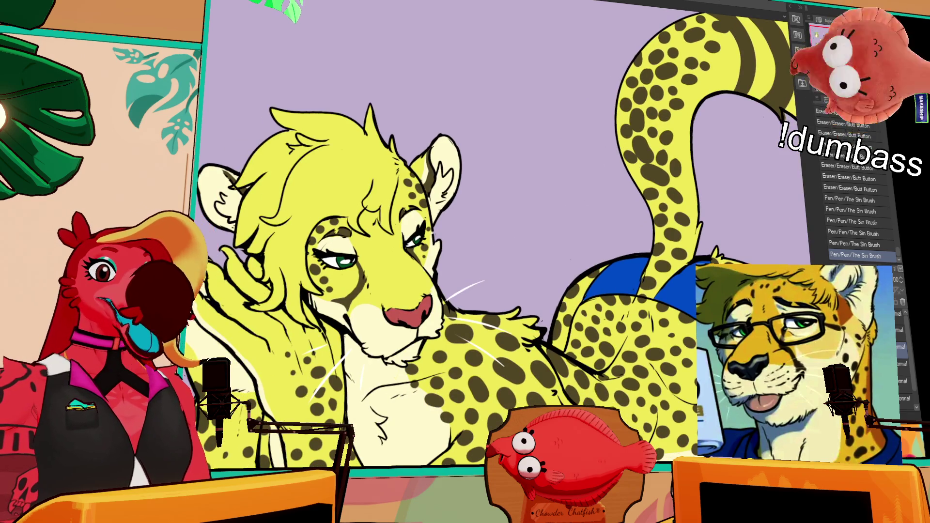
{"action": "scroll", "coordinate": [634, 170], "scroll_direction": "down", "scroll_amount": 1}
{"action": "scroll", "coordinate": [616, 177], "scroll_direction": "down", "scroll_amount": 1}
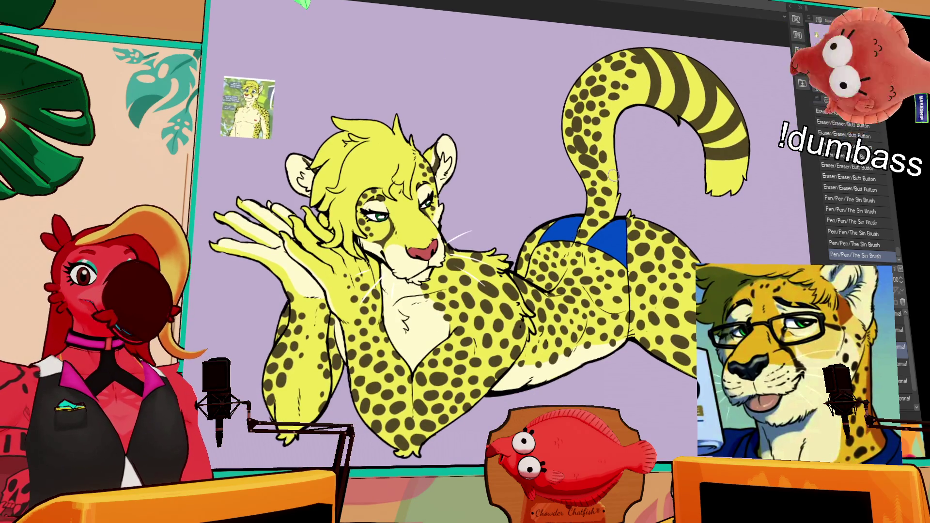
{"action": "scroll", "coordinate": [618, 236], "scroll_direction": "up", "scroll_amount": 1}
{"action": "scroll", "coordinate": [612, 217], "scroll_direction": "up", "scroll_amount": 1}
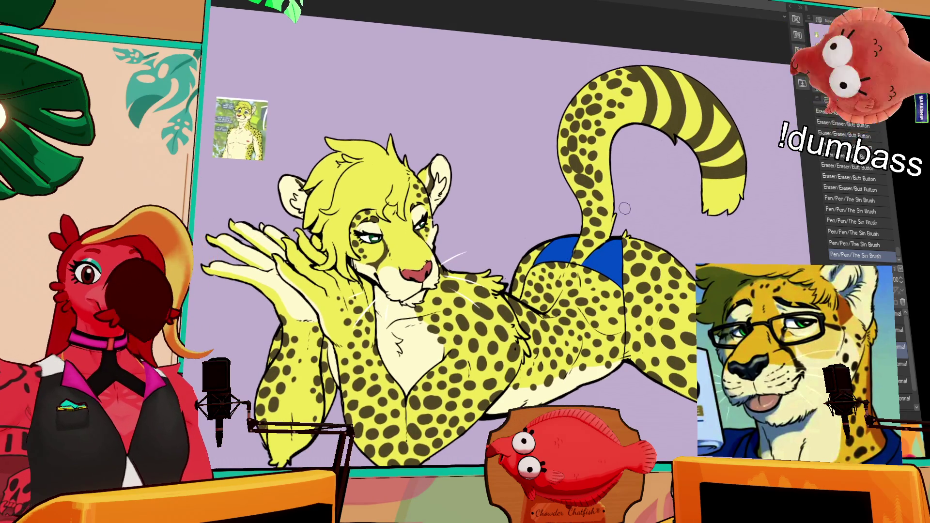
{"action": "scroll", "coordinate": [631, 193], "scroll_direction": "up", "scroll_amount": 1}
{"action": "scroll", "coordinate": [721, 164], "scroll_direction": "up", "scroll_amount": 1}
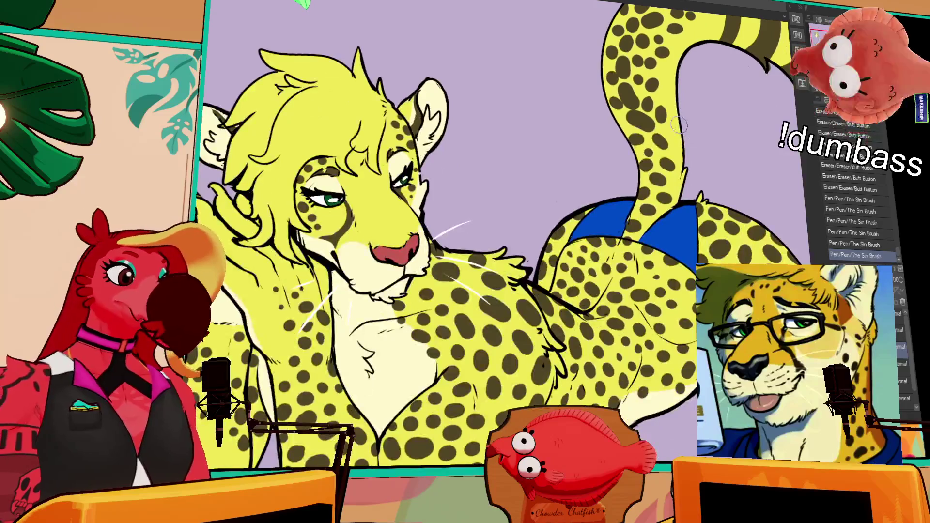
{"action": "scroll", "coordinate": [597, 240], "scroll_direction": "down", "scroll_amount": 1}
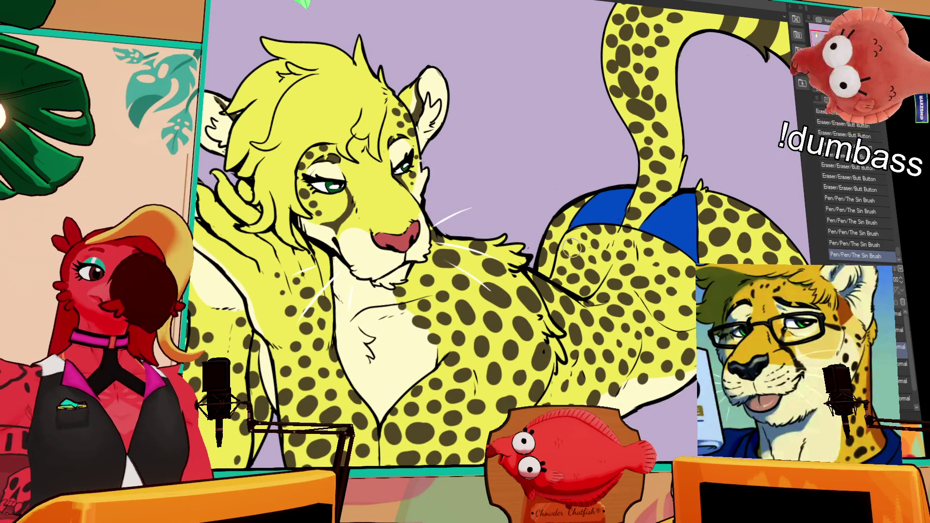
{"action": "scroll", "coordinate": [572, 248], "scroll_direction": "right", "scroll_amount": 3}
{"action": "scroll", "coordinate": [572, 248], "scroll_direction": "down", "scroll_amount": 1}
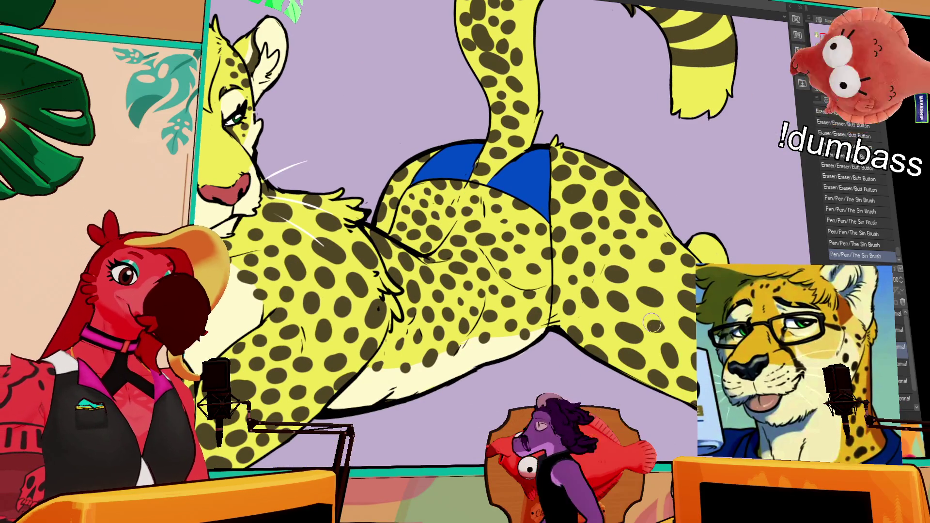
{"action": "left_click_drag", "start_coordinate": [339, 203], "coordinate": [368, 218]}
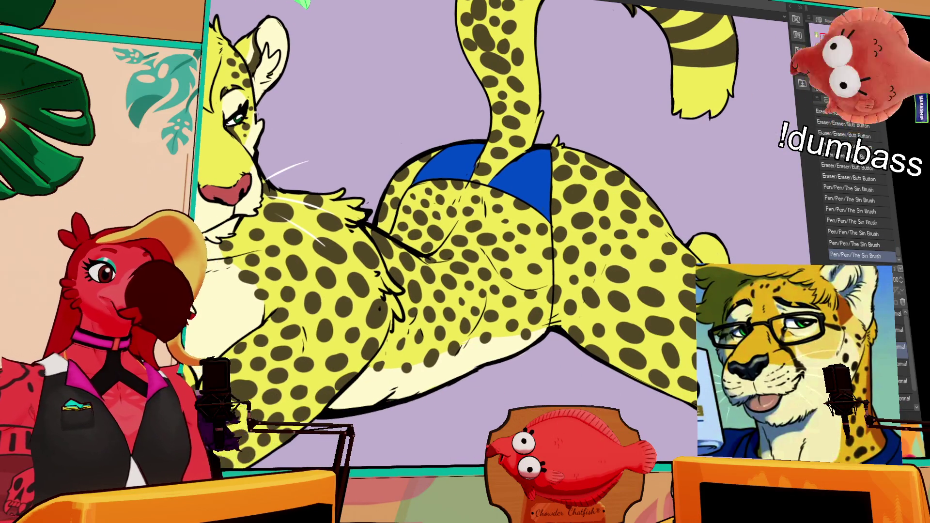
Step: Add two small brush marks on the belly, then bring the head back into view
{"action": "scroll", "coordinate": [474, 235], "scroll_direction": "left", "scroll_amount": 1}
{"action": "scroll", "coordinate": [680, 364], "scroll_direction": "down", "scroll_amount": 1}
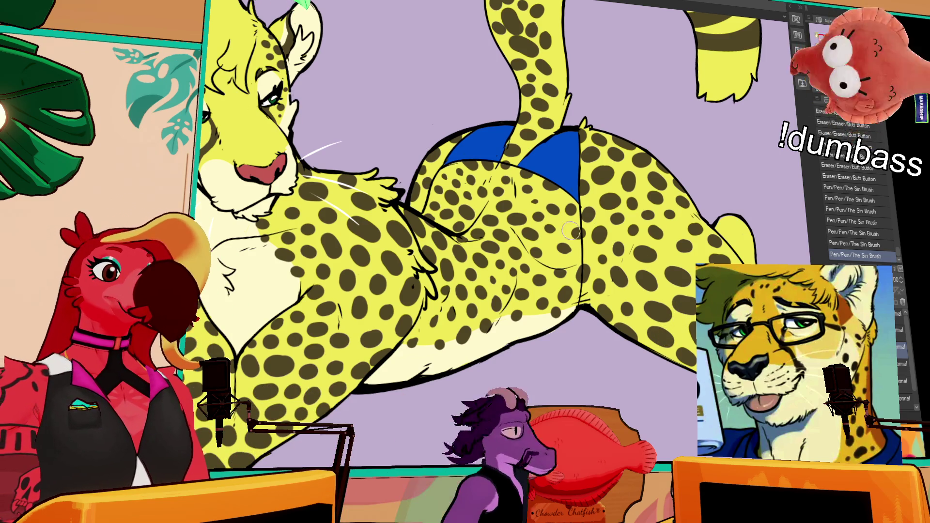
{"action": "left_click_drag", "start_coordinate": [557, 262], "coordinate": [562, 247]}
{"action": "left_click_drag", "start_coordinate": [565, 256], "coordinate": [569, 245]}
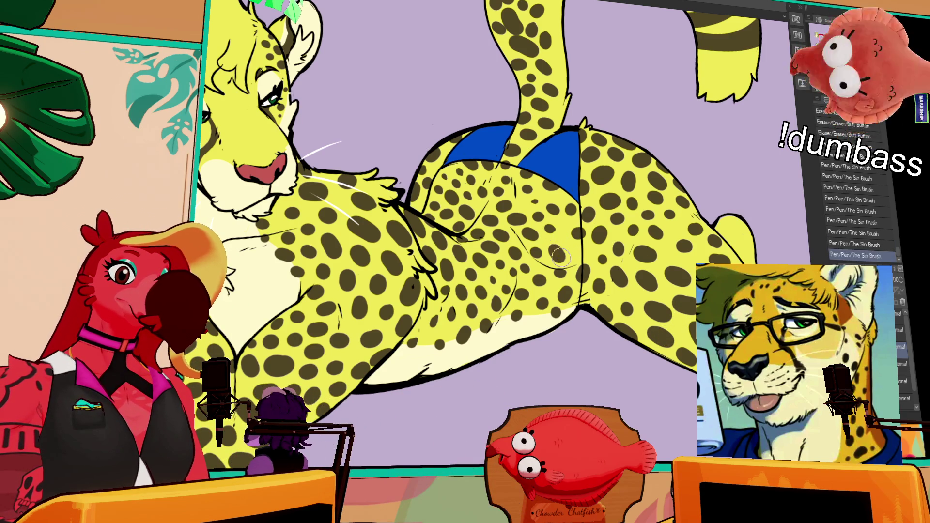
{"action": "mouse_move", "coordinate": [668, 223]}
{"action": "left_mouse_down"}
{"action": "mouse_move", "coordinate": [665, 234]}
{"action": "mouse_move", "coordinate": [773, 226]}
{"action": "left_mouse_up"}
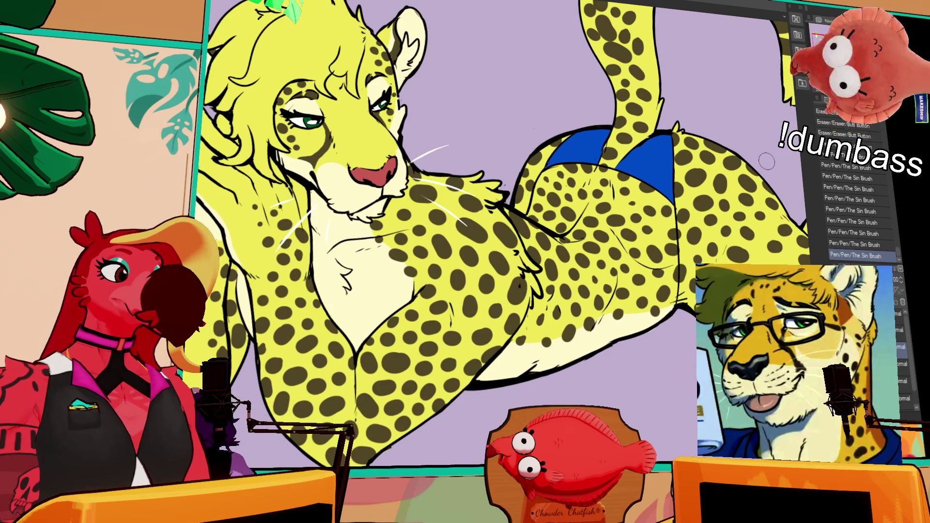
{"action": "scroll", "coordinate": [707, 213], "scroll_direction": "up", "scroll_amount": 3}
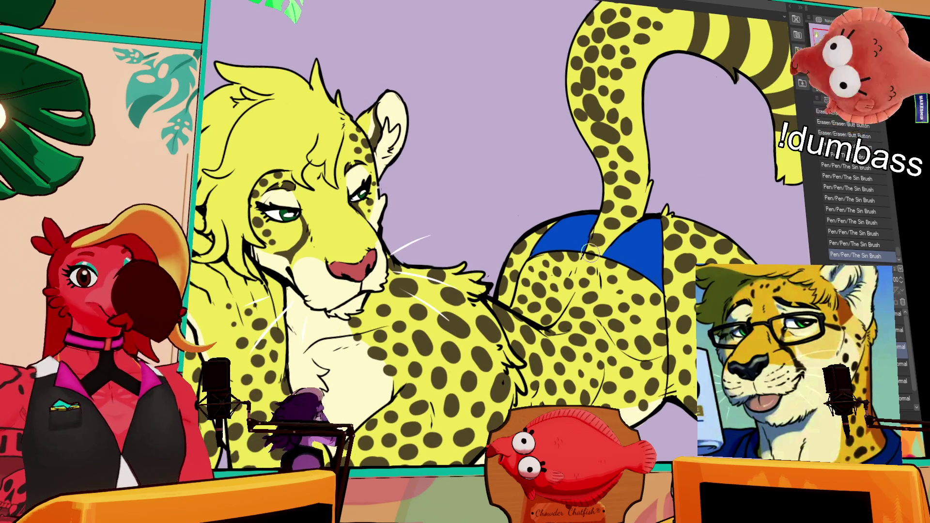
{"action": "left_click_drag", "start_coordinate": [877, 297], "coordinate": [693, 257]}
{"action": "scroll", "coordinate": [693, 258], "scroll_direction": "down", "scroll_amount": 1}
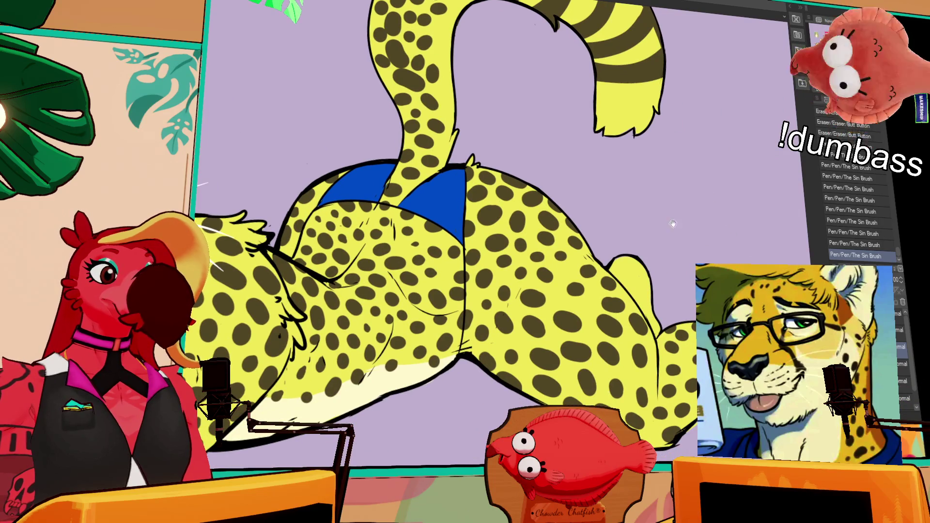
{"action": "scroll", "coordinate": [693, 258], "scroll_direction": "down", "scroll_amount": 1}
{"action": "mouse_move", "coordinate": [699, 229]}
{"action": "left_mouse_down"}
{"action": "mouse_move", "coordinate": [845, 269]}
{"action": "mouse_move", "coordinate": [906, 369]}
{"action": "left_mouse_up"}
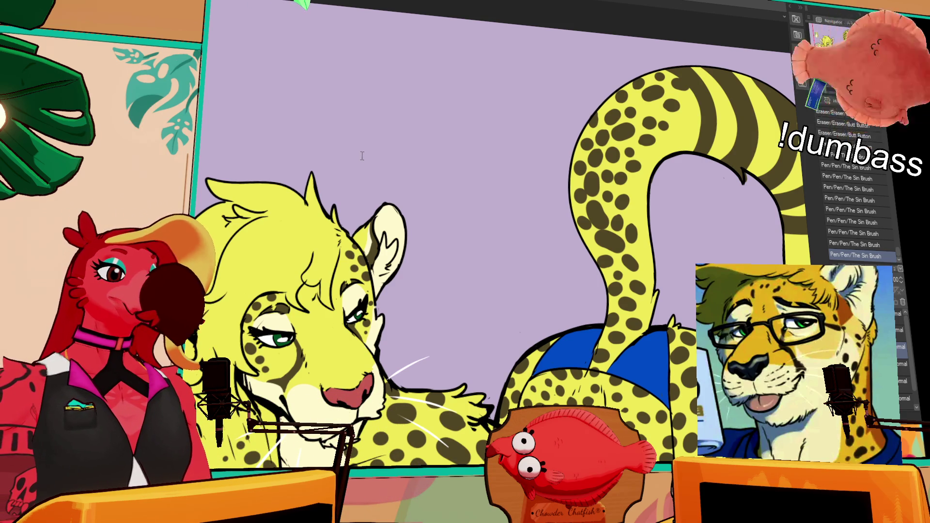
{"action": "scroll", "coordinate": [340, 104], "scroll_direction": "down", "scroll_amount": 4}
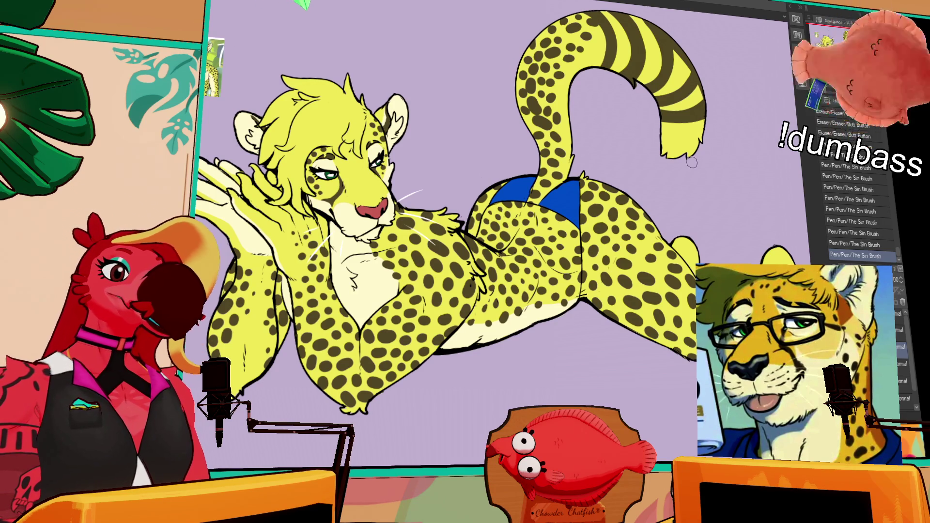
{"action": "scroll", "coordinate": [607, 206], "scroll_direction": "down", "scroll_amount": 2}
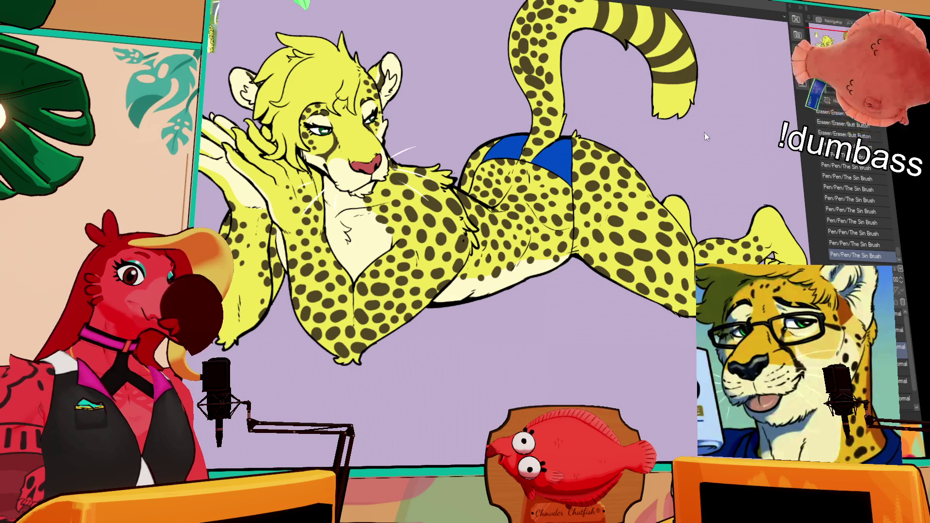
{"action": "left_click_drag", "start_coordinate": [640, 138], "coordinate": [650, 163]}
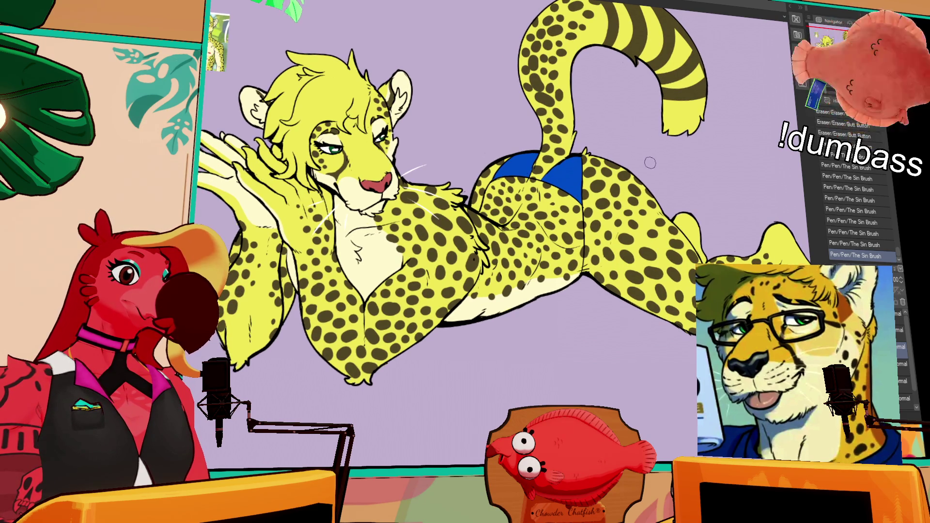
{"action": "left_click_drag", "start_coordinate": [730, 134], "coordinate": [728, 167]}
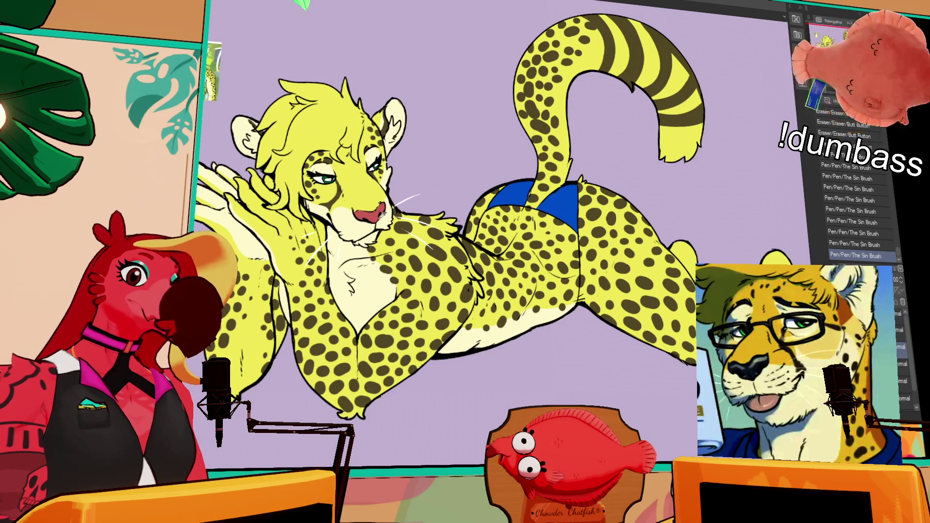
{"action": "left_click_drag", "start_coordinate": [610, 306], "coordinate": [767, 331]}
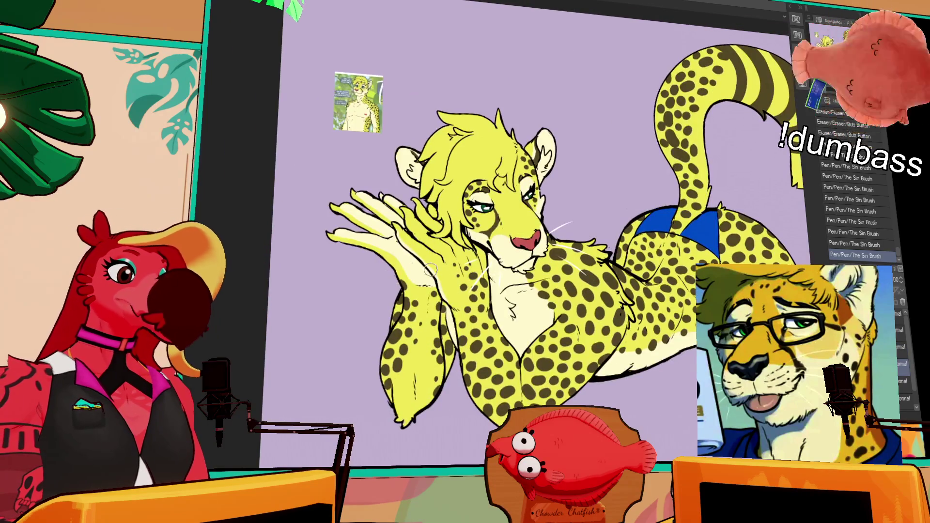
Step: Auto-select the raised hand, paint its nails red with The Sin Brush, and deselect
{"action": "left_click", "coordinate": [408, 228]}
{"action": "key", "text": "ctrl+z"}
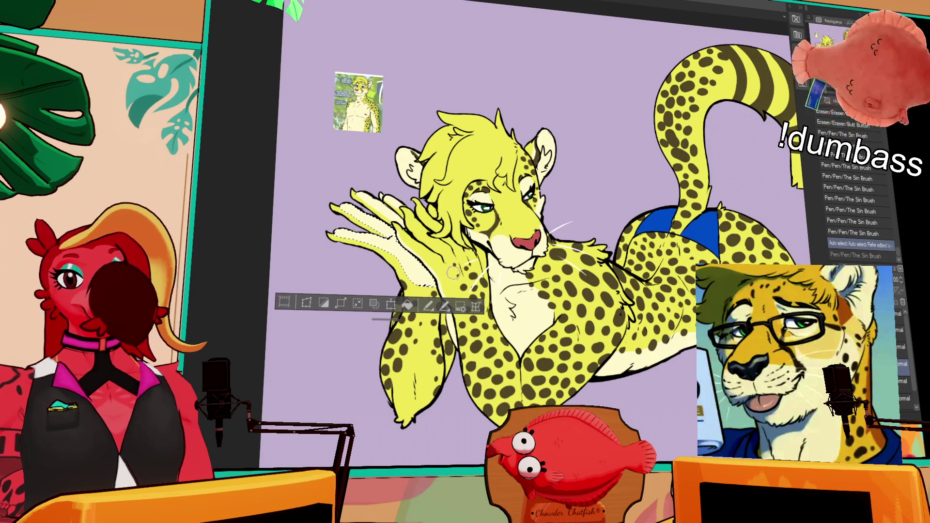
{"action": "left_click_drag", "start_coordinate": [410, 254], "coordinate": [427, 259]}
{"action": "mouse_move", "coordinate": [339, 231]}
{"action": "left_mouse_down"}
{"action": "mouse_move", "coordinate": [353, 229]}
{"action": "mouse_move", "coordinate": [369, 198]}
{"action": "left_mouse_up"}
{"action": "key", "text": "ctrl+d"}
Step: Select the raised fingers and add small red touches at the fingertips
{"action": "left_click", "coordinate": [364, 195]}
{"action": "key", "text": "ctrl+z"}
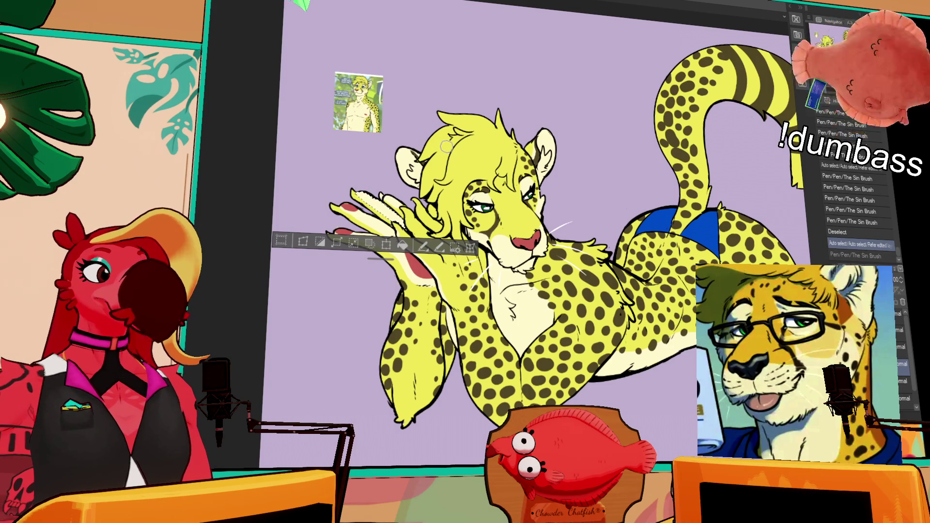
{"action": "scroll", "coordinate": [609, 186], "scroll_direction": "up", "scroll_amount": 1}
{"action": "left_click_drag", "start_coordinate": [610, 186], "coordinate": [680, 202]}
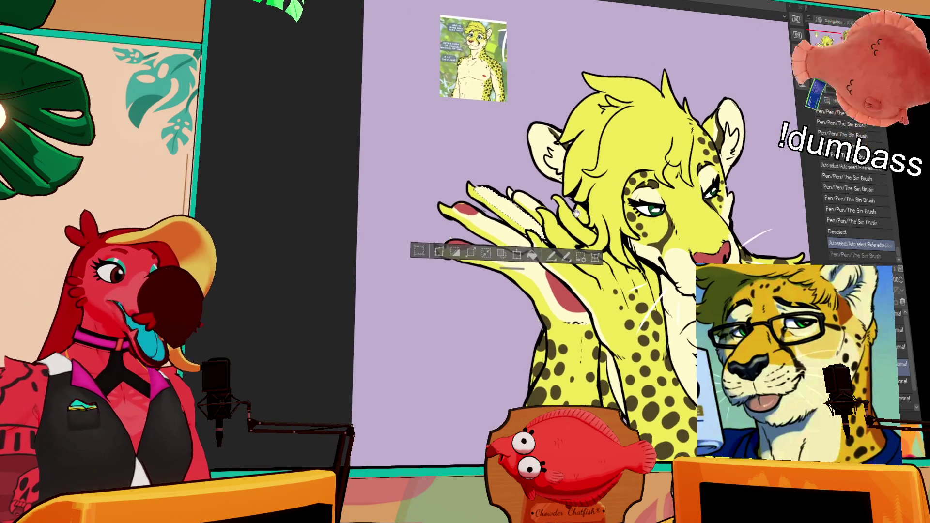
{"action": "key", "text": "ctrl+d"}
{"action": "left_click", "coordinate": [477, 206]}
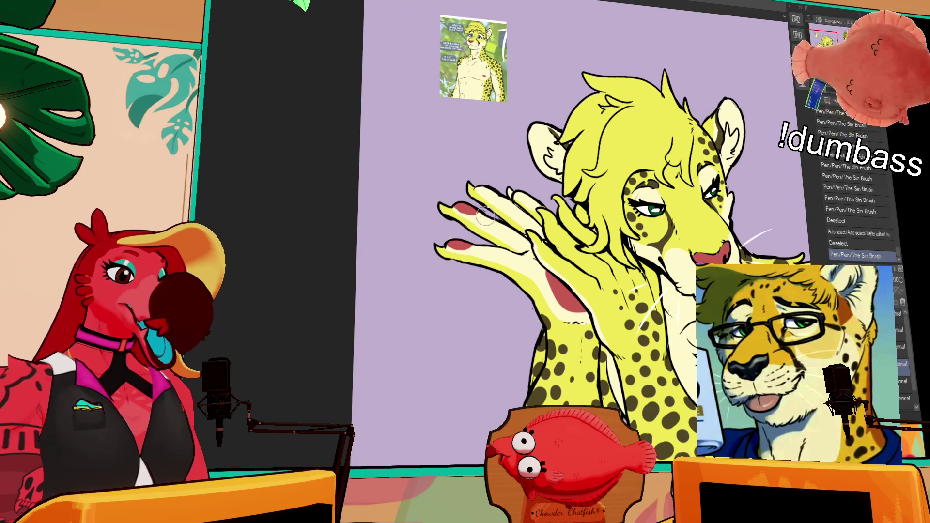
{"action": "key", "text": "ctrl+z"}
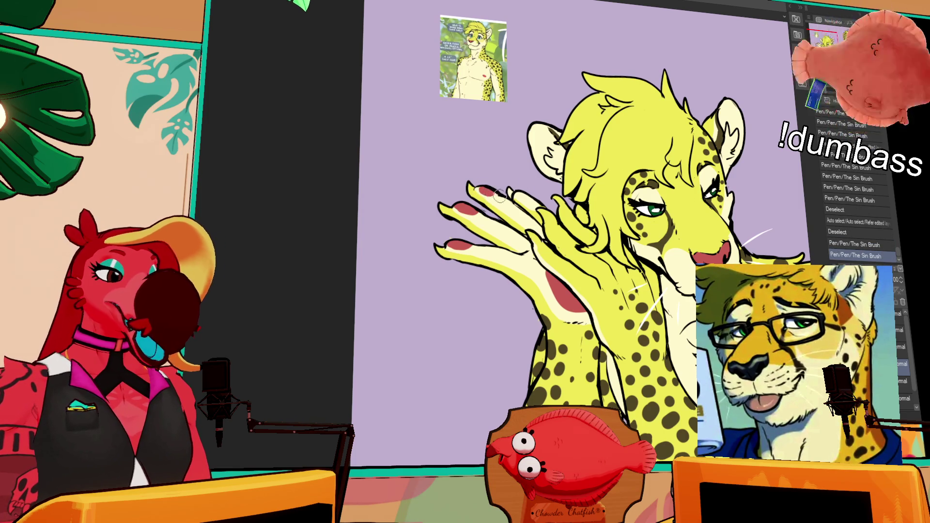
{"action": "left_click", "coordinate": [489, 191]}
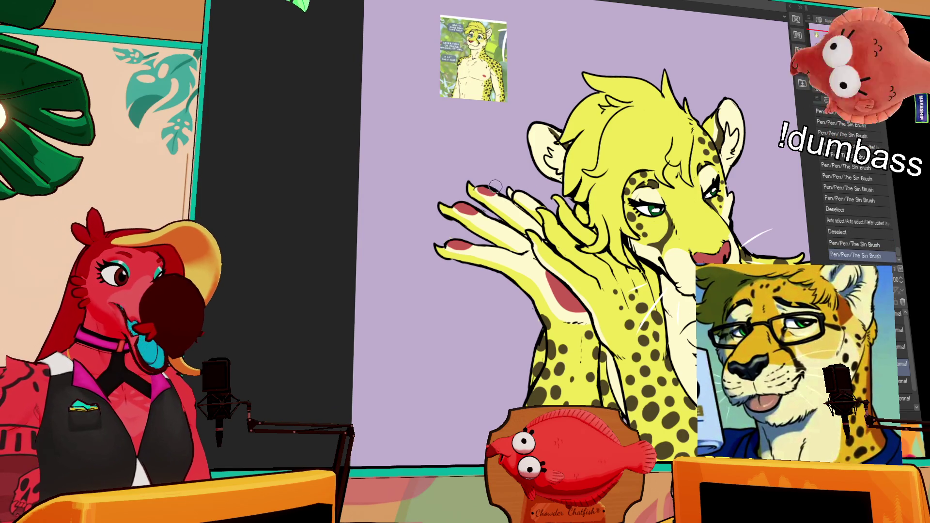
{"action": "left_click", "coordinate": [527, 199]}
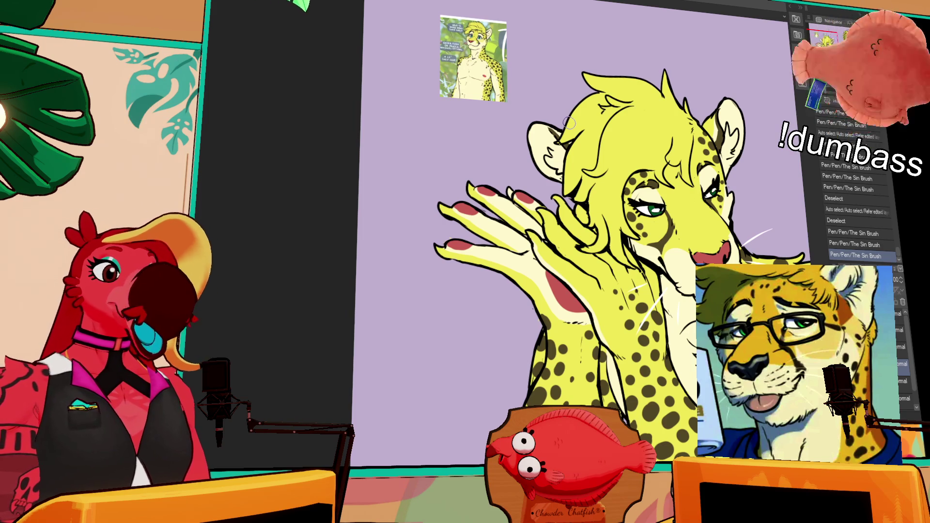
{"action": "left_click_drag", "start_coordinate": [570, 123], "coordinate": [494, 153]}
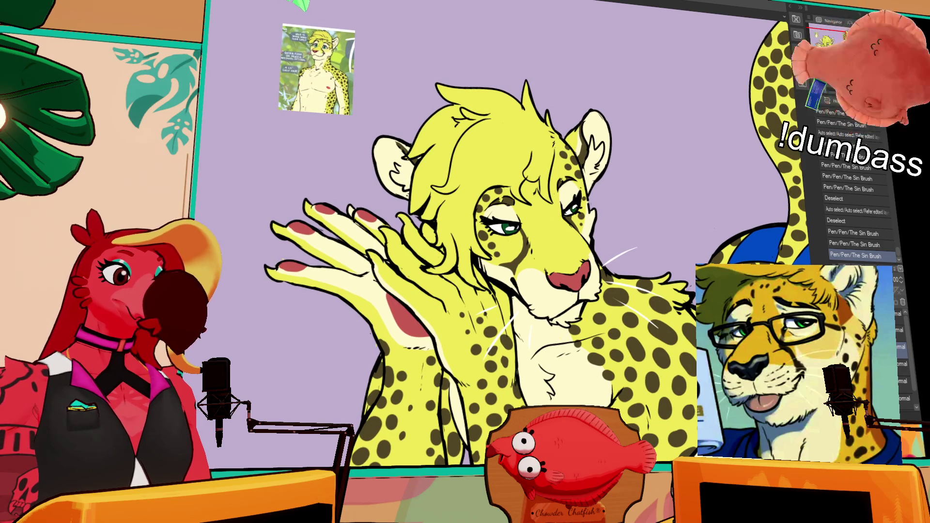
Step: Zoom out to the whole cheetah, hide the spots layer and select another layer
{"action": "mouse_move", "coordinate": [533, 256]}
{"action": "left_mouse_down"}
{"action": "mouse_move", "coordinate": [499, 317]}
{"action": "mouse_move", "coordinate": [470, 261]}
{"action": "left_mouse_up"}
{"action": "left_click_drag", "start_coordinate": [764, 164], "coordinate": [580, 297]}
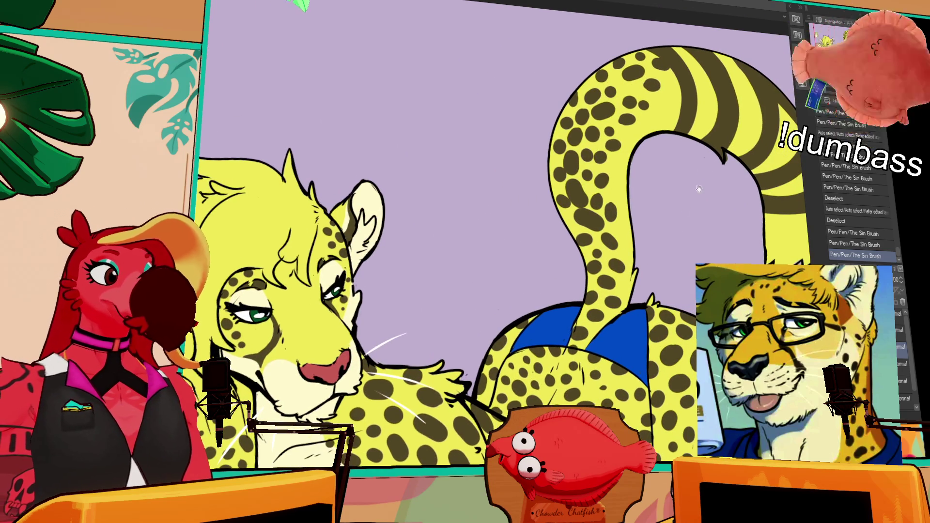
{"action": "key", "text": "ctrl+minus"}
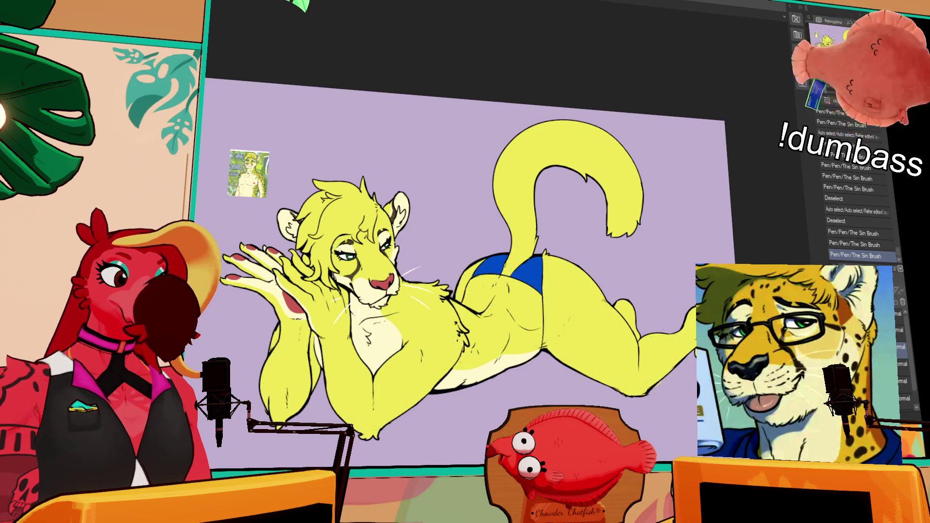
{"action": "left_click", "coordinate": [901, 363]}
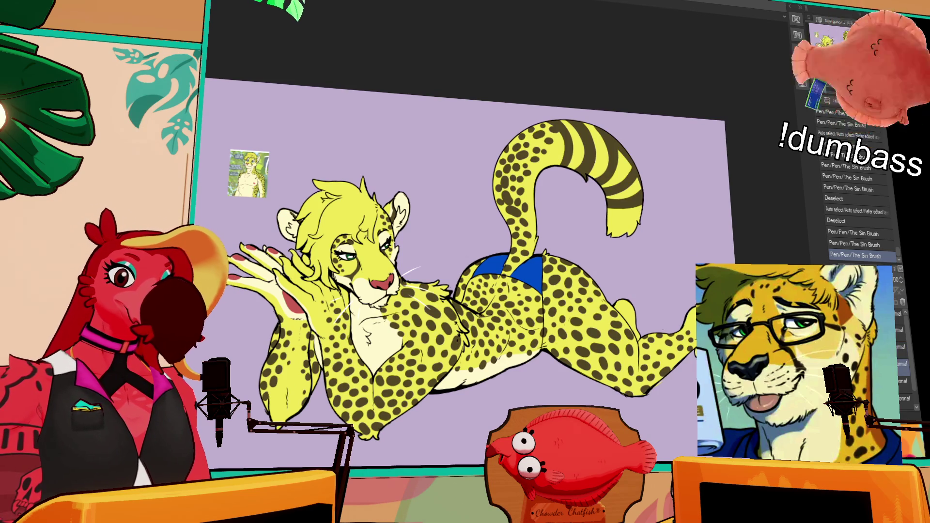
{"action": "left_click", "coordinate": [902, 346]}
Step: Erase small bits of colouring near the foot with the Butt Button eraser
{"action": "mouse_move", "coordinate": [680, 335]}
{"action": "left_mouse_down"}
{"action": "mouse_move", "coordinate": [676, 323]}
{"action": "mouse_move", "coordinate": [683, 334]}
{"action": "left_mouse_up"}
{"action": "mouse_move", "coordinate": [683, 334]}
{"action": "left_mouse_down"}
{"action": "mouse_move", "coordinate": [670, 331]}
{"action": "mouse_move", "coordinate": [678, 335]}
{"action": "left_mouse_up"}
{"action": "key", "text": "ctrl+z"}
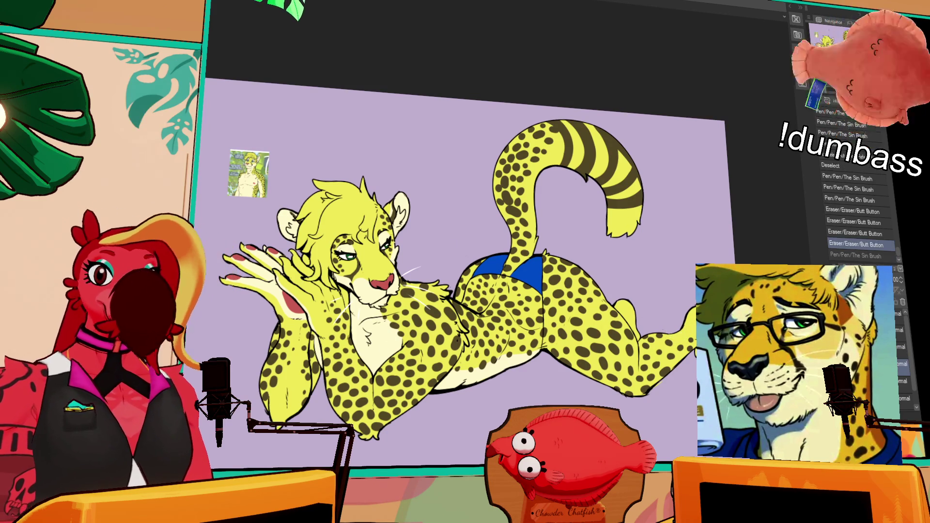
Step: Lock the layer's transparent pixels and repaint small details near the foot
{"action": "left_click", "coordinate": [903, 365]}
{"action": "mouse_move", "coordinate": [649, 340]}
{"action": "left_mouse_down"}
{"action": "mouse_move", "coordinate": [684, 326]}
{"action": "mouse_move", "coordinate": [687, 337]}
{"action": "mouse_move", "coordinate": [674, 319]}
{"action": "mouse_move", "coordinate": [693, 341]}
{"action": "mouse_move", "coordinate": [679, 360]}
{"action": "left_mouse_up"}
{"action": "key", "text": "ctrl+z"}
{"action": "key", "text": "ctrl+z"}
{"action": "key", "text": "ctrl+z"}
{"action": "mouse_move", "coordinate": [681, 359]}
{"action": "left_mouse_down"}
{"action": "mouse_move", "coordinate": [678, 369]}
{"action": "mouse_move", "coordinate": [687, 371]}
{"action": "left_mouse_up"}
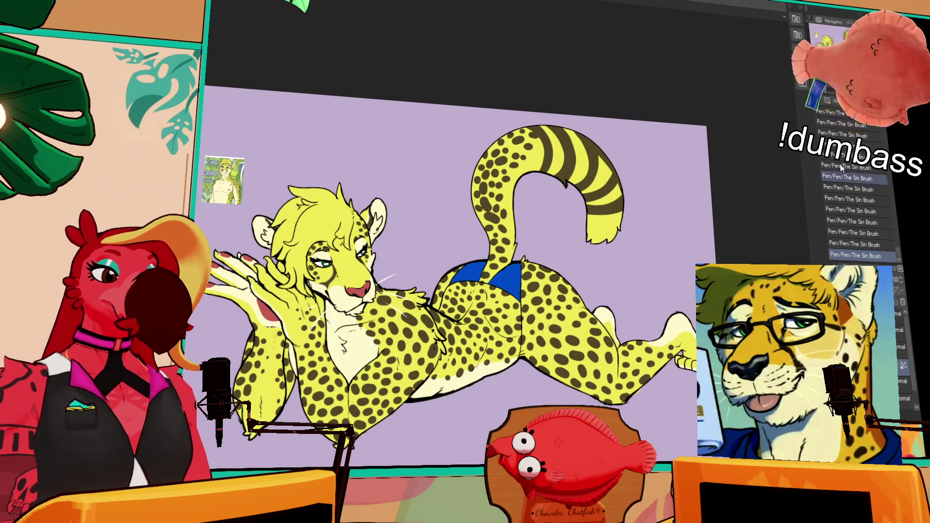
Step: Zoom in on the knee and undo then redo the last pen stroke to keep it
{"action": "key", "text": "ctrl+plus"}
{"action": "left_click_drag", "start_coordinate": [691, 414], "coordinate": [664, 361]}
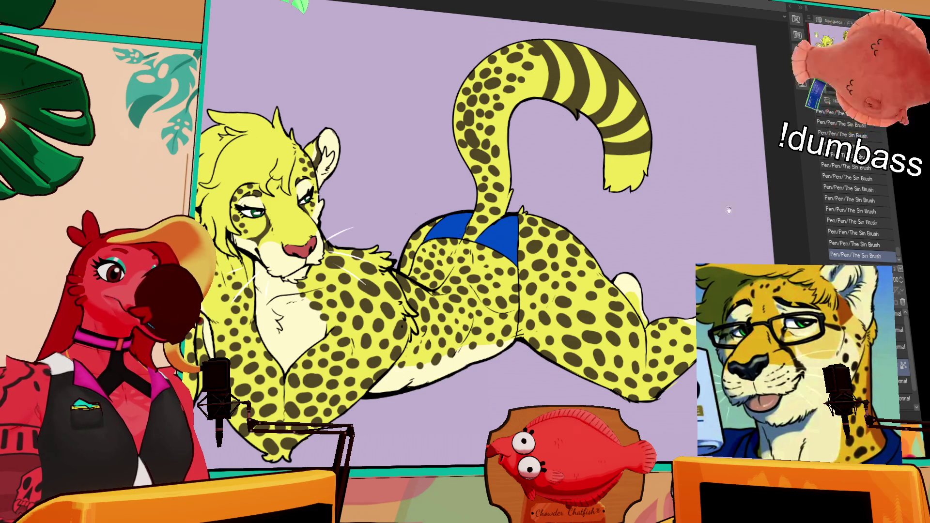
{"action": "left_click_drag", "start_coordinate": [728, 209], "coordinate": [723, 184]}
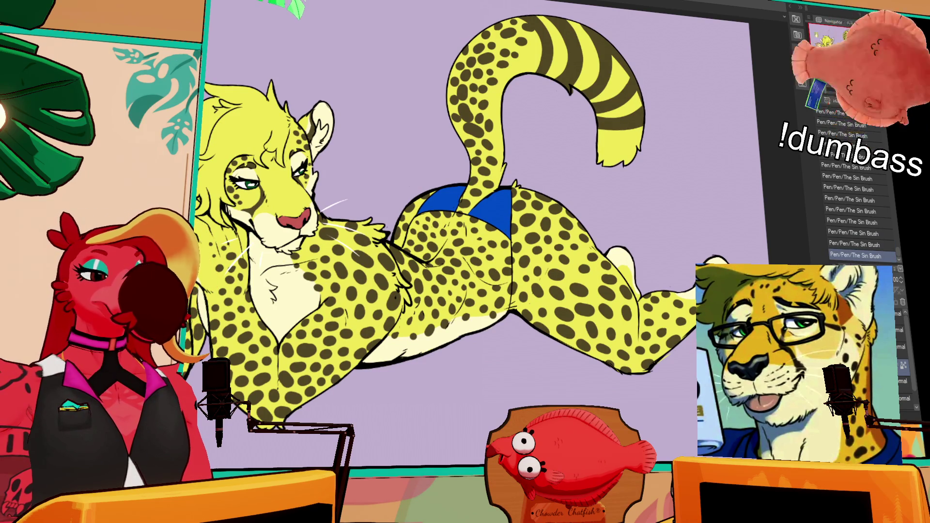
{"action": "scroll", "coordinate": [484, 225], "scroll_direction": "up", "scroll_amount": 1}
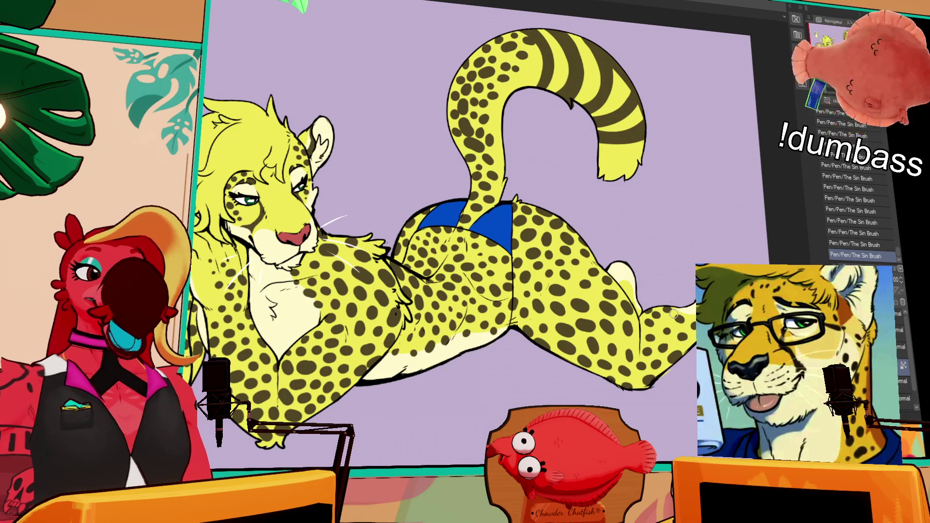
{"action": "key", "text": "ctrl+z"}
{"action": "key", "text": "ctrl+y"}
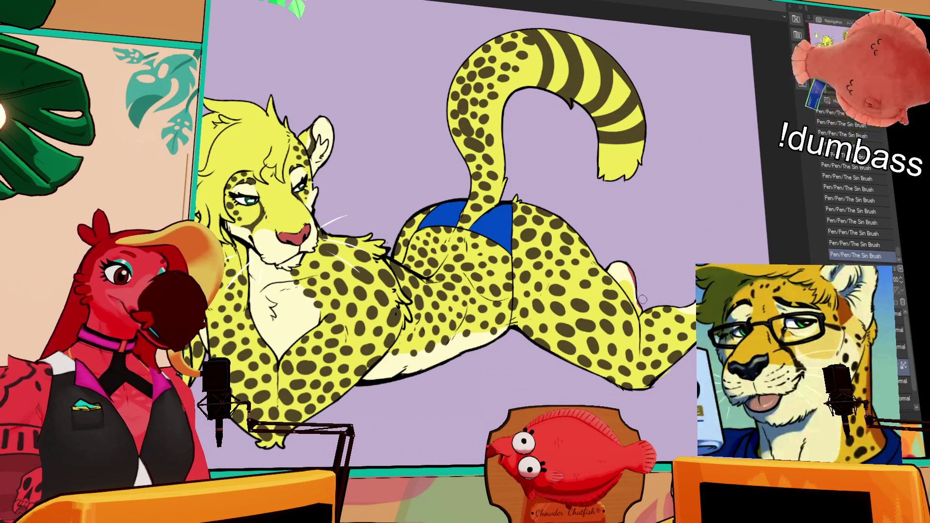
Step: Pan the canvas up to the raised hand and face
{"action": "mouse_move", "coordinate": [649, 276]}
{"action": "left_mouse_down"}
{"action": "mouse_move", "coordinate": [717, 202]}
{"action": "mouse_move", "coordinate": [632, 262]}
{"action": "left_mouse_up"}
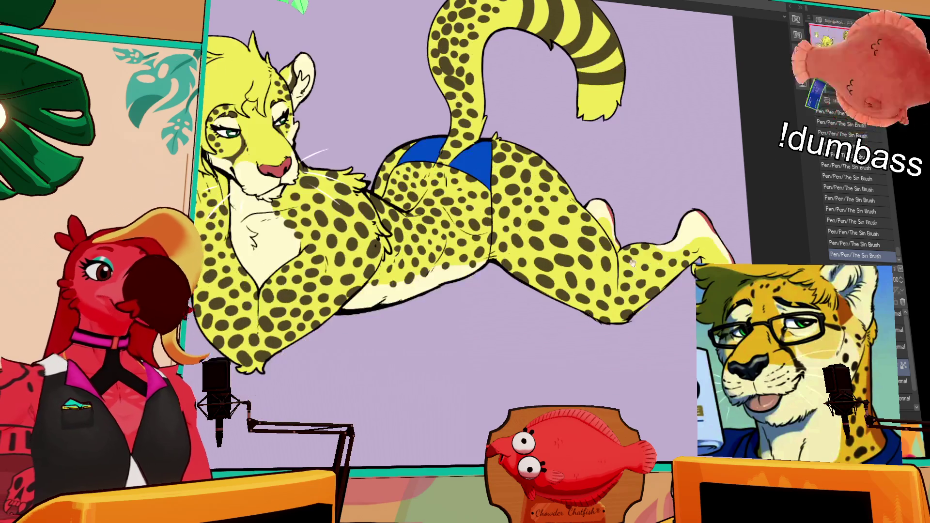
{"action": "left_click_drag", "start_coordinate": [654, 193], "coordinate": [646, 207]}
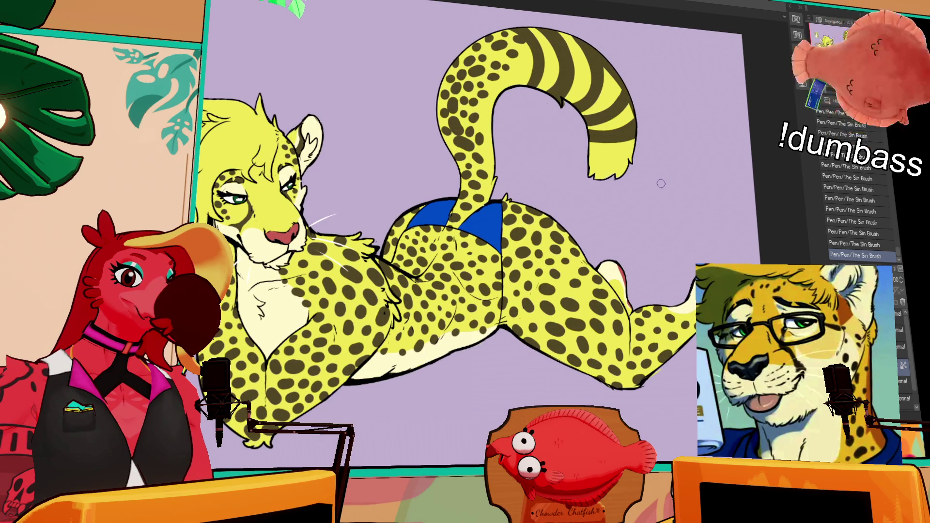
{"action": "left_click_drag", "start_coordinate": [662, 217], "coordinate": [656, 200]}
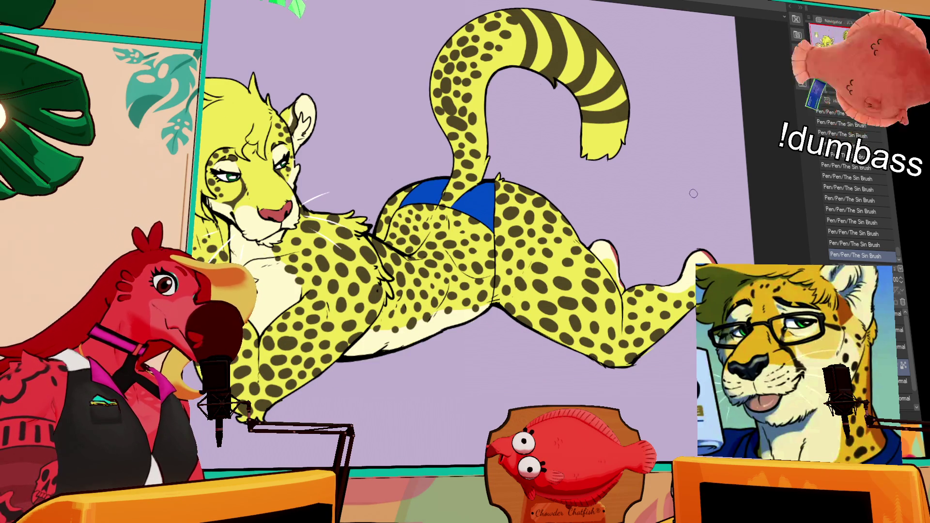
{"action": "scroll", "coordinate": [693, 193], "scroll_direction": "left", "scroll_amount": 5}
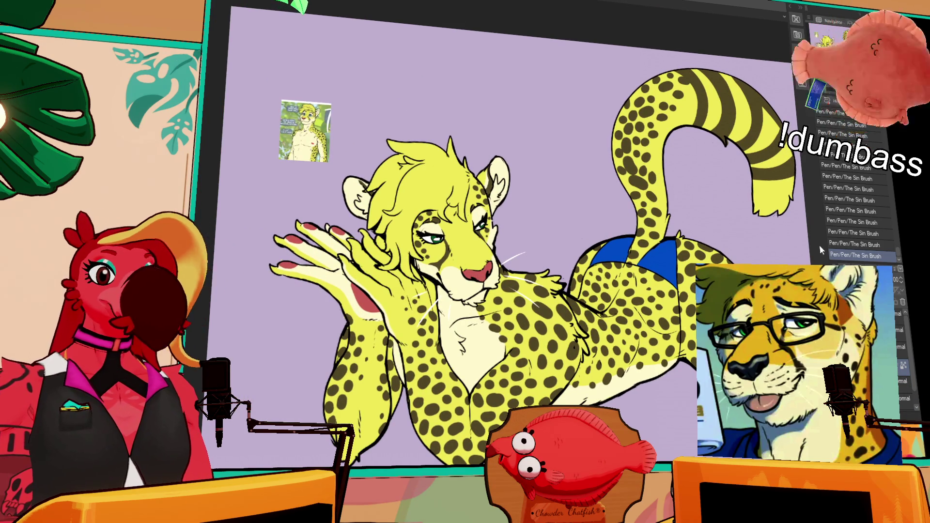
Step: Auto-select the hand and each fingertip in turn and repaint them with The Sin Brush
{"action": "left_click", "coordinate": [353, 238]}
{"action": "left_click_drag", "start_coordinate": [339, 257], "coordinate": [348, 264]}
{"action": "left_click_drag", "start_coordinate": [348, 233], "coordinate": [390, 294]}
{"action": "key", "text": "ctrl+d"}
{"action": "left_click", "coordinate": [363, 232]}
{"action": "left_click_drag", "start_coordinate": [358, 230], "coordinate": [366, 236]}
{"action": "key", "text": "ctrl+d"}
{"action": "left_click", "coordinate": [298, 226]}
{"action": "mouse_move", "coordinate": [291, 218]}
{"action": "left_mouse_down"}
{"action": "mouse_move", "coordinate": [300, 225]}
{"action": "mouse_move", "coordinate": [281, 272]}
{"action": "left_mouse_up"}
{"action": "left_click", "coordinate": [276, 237]}
{"action": "key", "text": "ctrl+d"}
{"action": "left_click", "coordinate": [275, 270]}
{"action": "key", "text": "ctrl+d"}
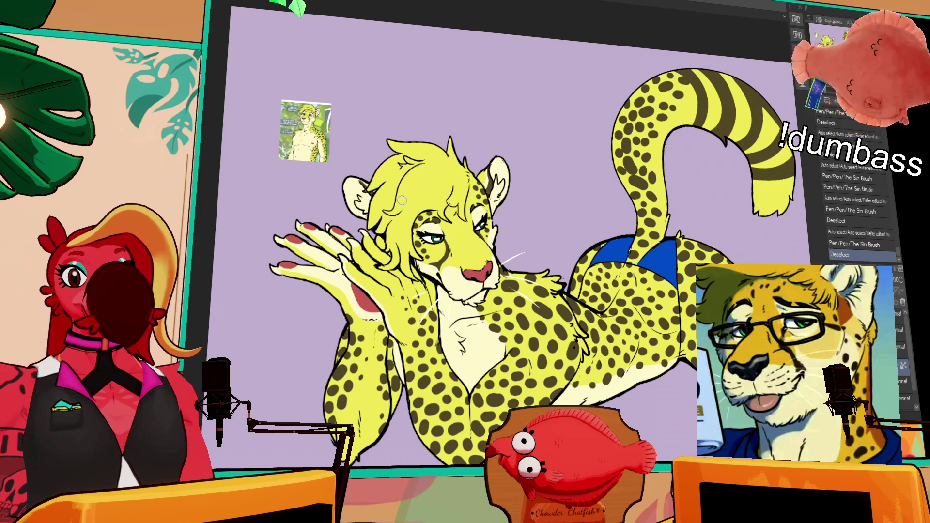
Step: Fill the tail tip cream and paint inside its selection
{"action": "left_click_drag", "start_coordinate": [809, 149], "coordinate": [744, 166]}
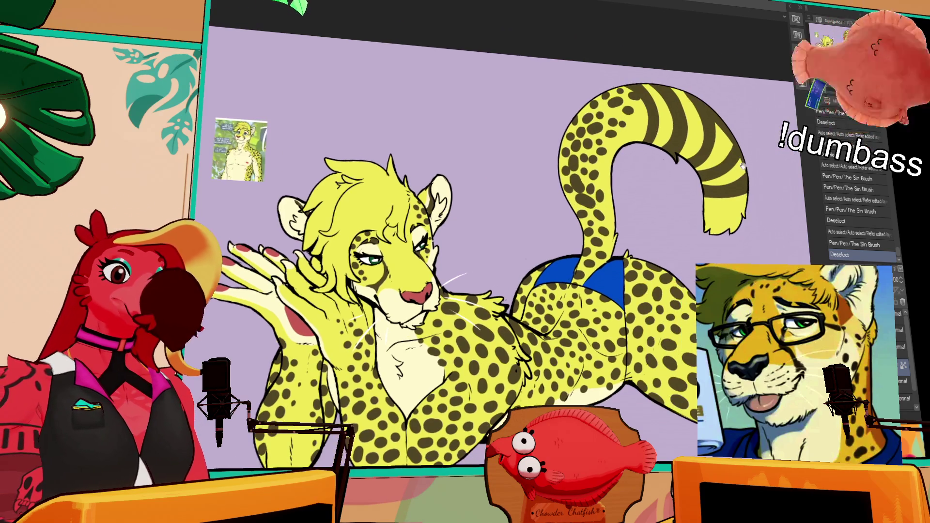
{"action": "left_click", "coordinate": [731, 208]}
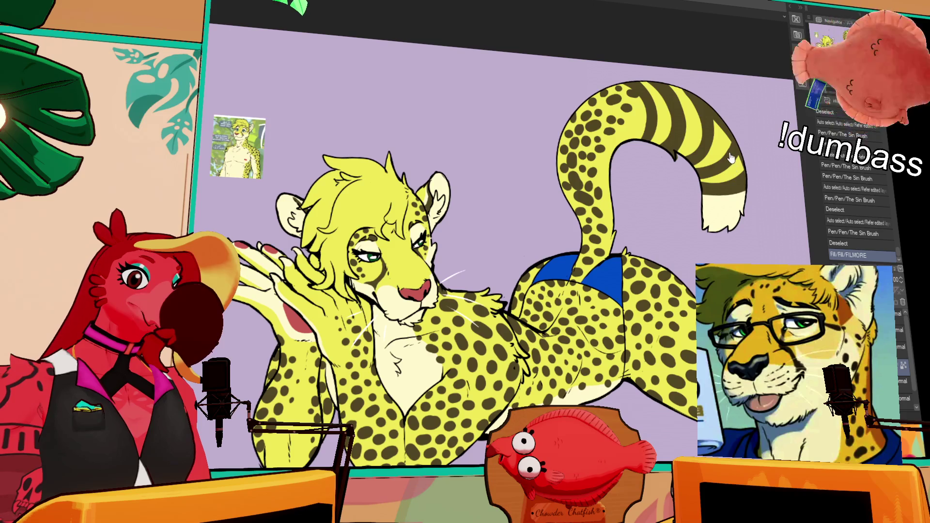
{"action": "left_click", "coordinate": [729, 169]}
{"action": "left_click_drag", "start_coordinate": [722, 172], "coordinate": [732, 181]}
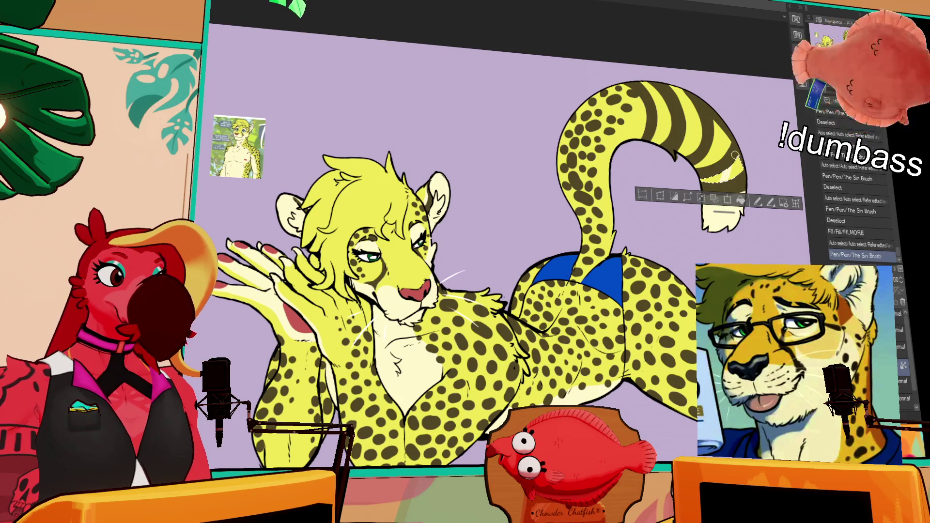
{"action": "key", "text": "ctrl+z"}
{"action": "key", "text": "ctrl+z"}
{"action": "key", "text": "ctrl+z"}
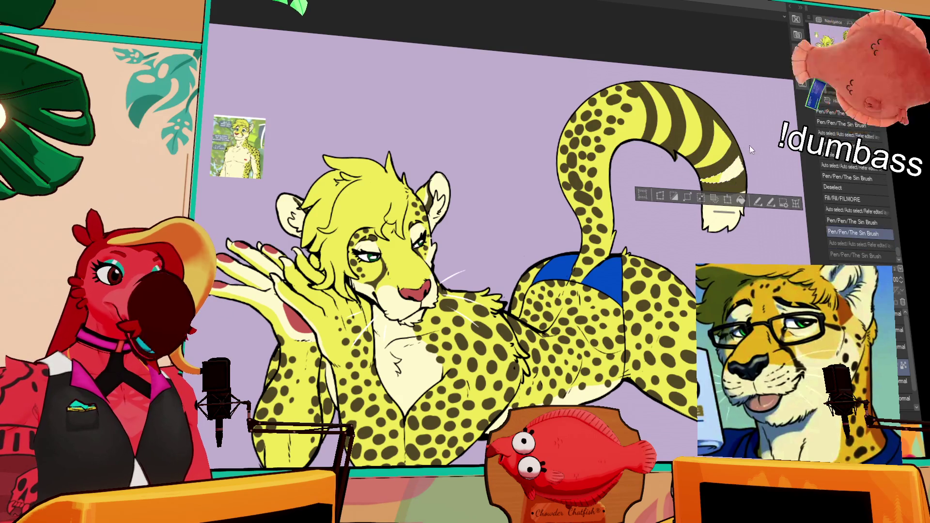
{"action": "key", "text": "ctrl+y"}
{"action": "key", "text": "ctrl+y"}
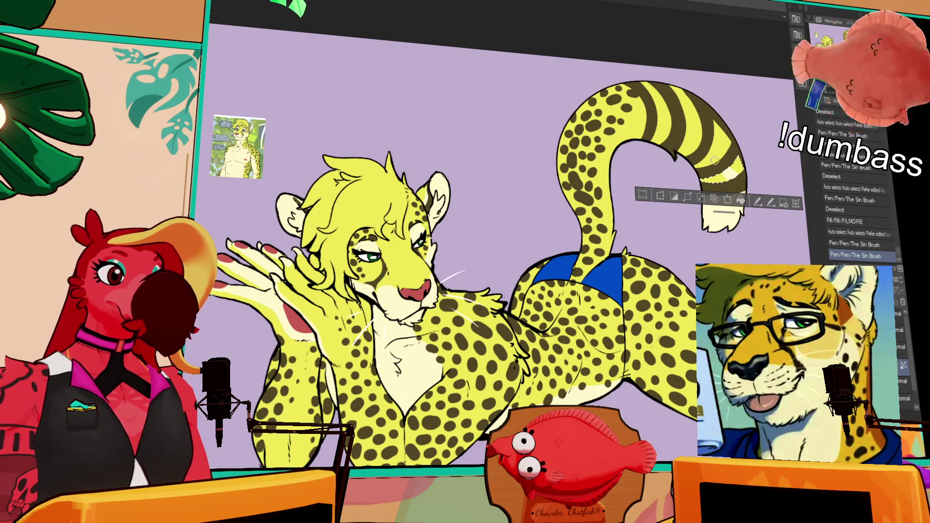
Step: Auto-select further parts of the tail curl and paint within them
{"action": "left_click", "coordinate": [707, 152]}
{"action": "left_click", "coordinate": [696, 147]}
{"action": "left_click_drag", "start_coordinate": [698, 155], "coordinate": [705, 164]}
{"action": "left_click", "coordinate": [721, 178]}
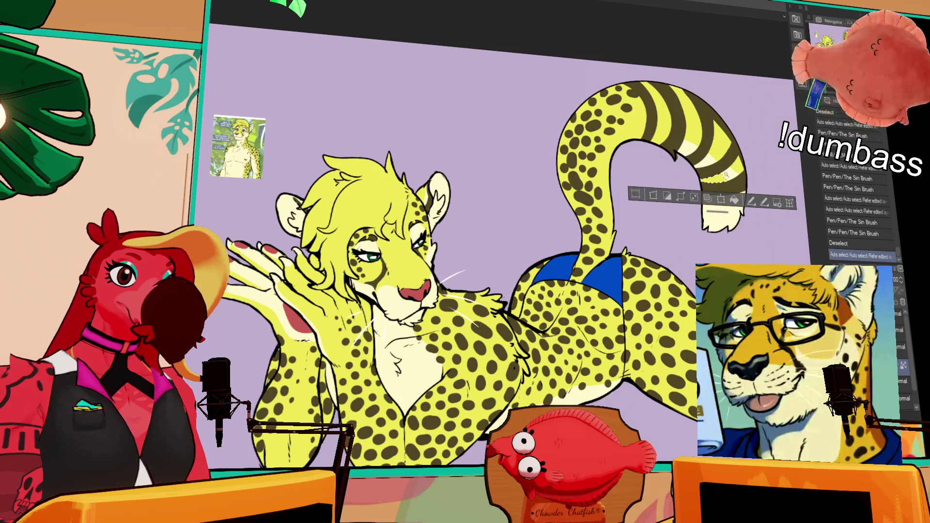
{"action": "left_click", "coordinate": [708, 183]}
{"action": "key", "text": "ctrl+d"}
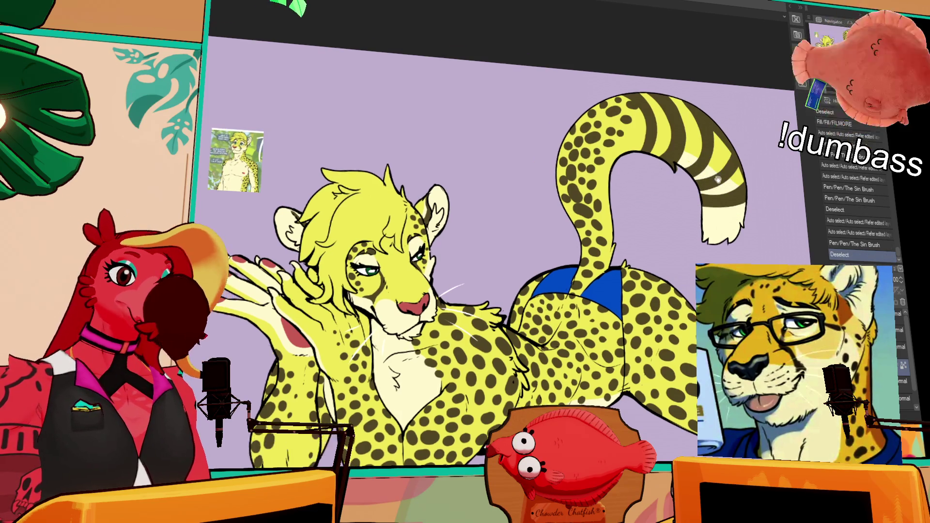
Step: Select along the tail's inner edge, darken it with pen strokes, and deselect
{"action": "scroll", "coordinate": [679, 184], "scroll_direction": "up", "scroll_amount": 3}
{"action": "left_click", "coordinate": [576, 179]}
{"action": "mouse_move", "coordinate": [610, 232]}
{"action": "left_mouse_down"}
{"action": "mouse_move", "coordinate": [613, 186]}
{"action": "mouse_move", "coordinate": [642, 179]}
{"action": "mouse_move", "coordinate": [654, 186]}
{"action": "left_mouse_up"}
{"action": "left_click", "coordinate": [562, 211]}
{"action": "left_click_drag", "start_coordinate": [562, 204], "coordinate": [572, 189]}
{"action": "left_click_drag", "start_coordinate": [668, 192], "coordinate": [672, 198]}
{"action": "key", "text": "ctrl+d"}
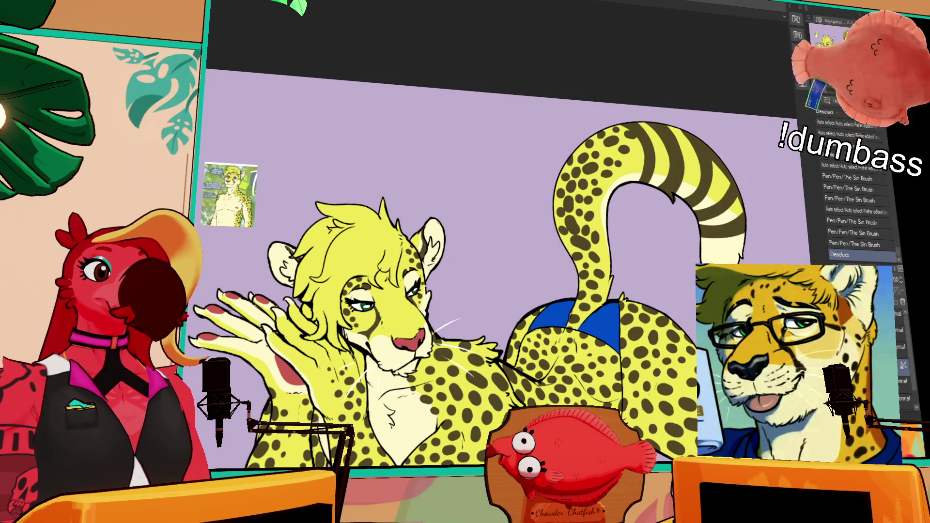
Step: Zoom out with Ctrl+minus so the entire cheetah canvas fits the window
{"action": "key", "text": "ctrl+minus"}
{"action": "key", "text": "ctrl+minus"}
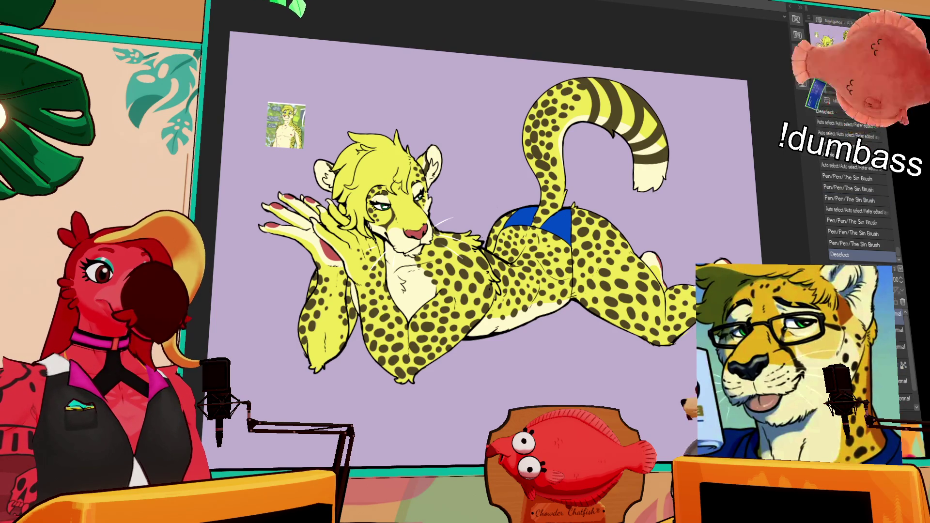
{"action": "scroll", "coordinate": [450, 236], "scroll_direction": "up", "scroll_amount": 1}
Step: Erase two small bits of linework, toggling undo/redo to compare and keeping the erasure
{"action": "left_click", "coordinate": [610, 296]}
{"action": "left_click", "coordinate": [608, 269]}
{"action": "key", "text": "ctrl+z"}
{"action": "key", "text": "ctrl+y"}
{"action": "key", "text": "ctrl+z"}
{"action": "key", "text": "ctrl+y"}
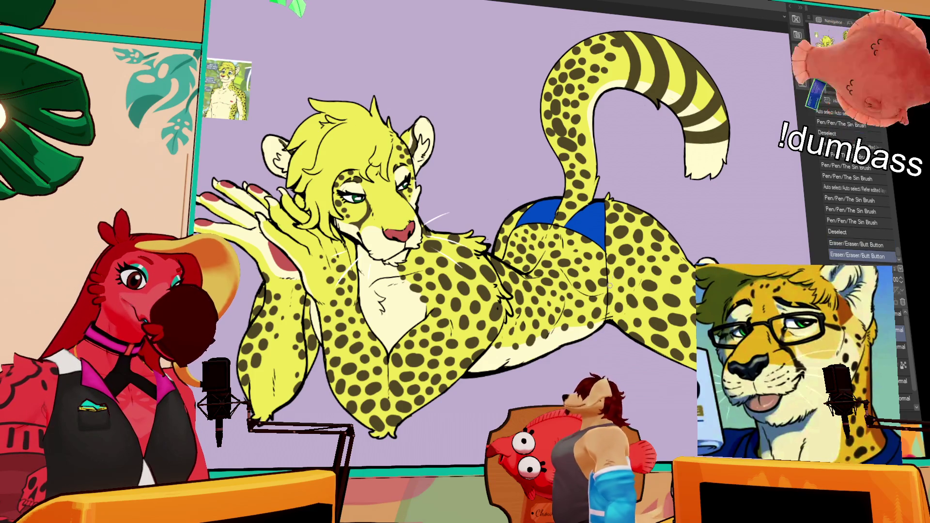
{"action": "key", "text": "ctrl+z"}
{"action": "key", "text": "ctrl+y"}
{"action": "scroll", "coordinate": [657, 213], "scroll_direction": "down", "scroll_amount": 1}
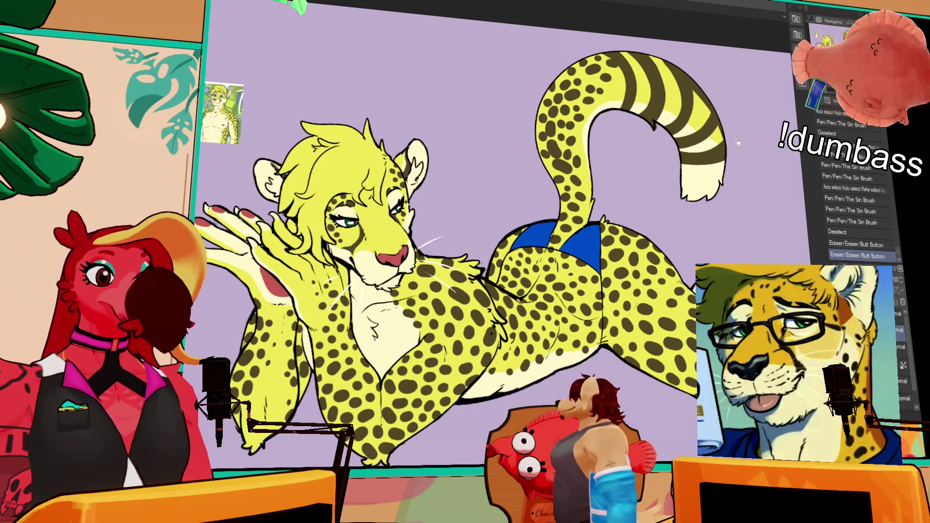
Step: Draw a pen line along the bikini edge, comparing with undo/redo and keeping it
{"action": "left_click_drag", "start_coordinate": [601, 221], "coordinate": [601, 293]}
{"action": "key", "text": "ctrl+z"}
{"action": "key", "text": "ctrl+y"}
{"action": "key", "text": "ctrl+z"}
{"action": "key", "text": "ctrl+y"}
{"action": "key", "text": "ctrl+z"}
{"action": "key", "text": "ctrl+y"}
{"action": "key", "text": "ctrl+z"}
{"action": "key", "text": "ctrl+y"}
{"action": "key", "text": "ctrl+z"}
{"action": "key", "text": "ctrl+y"}
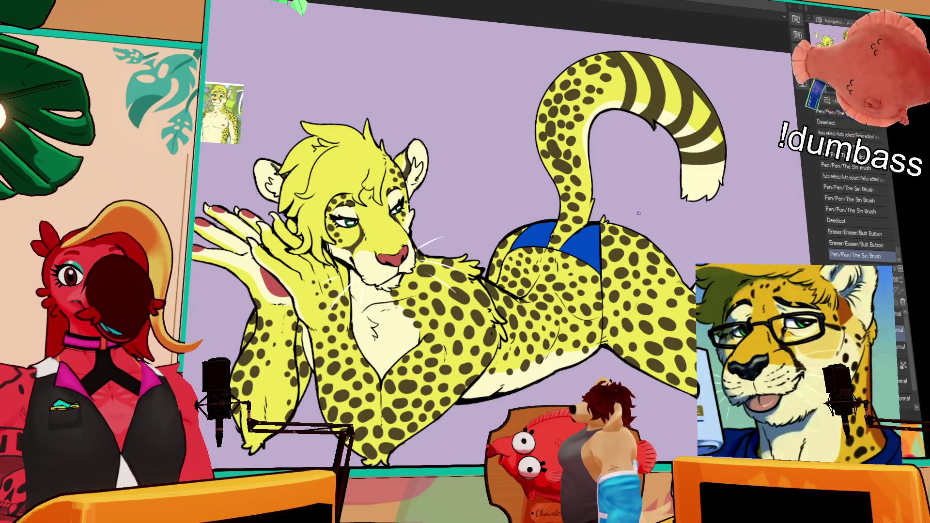
Step: Erase stray marks and add a small pen stroke near the tail
{"action": "mouse_move", "coordinate": [639, 213]}
{"action": "left_mouse_down"}
{"action": "mouse_move", "coordinate": [649, 189]}
{"action": "mouse_move", "coordinate": [646, 124]}
{"action": "mouse_move", "coordinate": [650, 179]}
{"action": "left_mouse_up"}
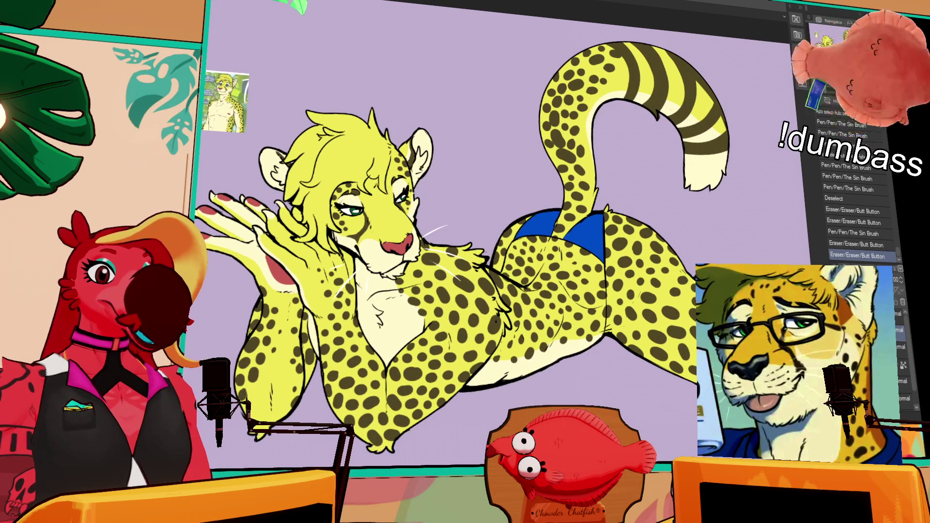
{"action": "left_click_drag", "start_coordinate": [589, 116], "coordinate": [619, 88]}
{"action": "left_click_drag", "start_coordinate": [760, 188], "coordinate": [759, 182]}
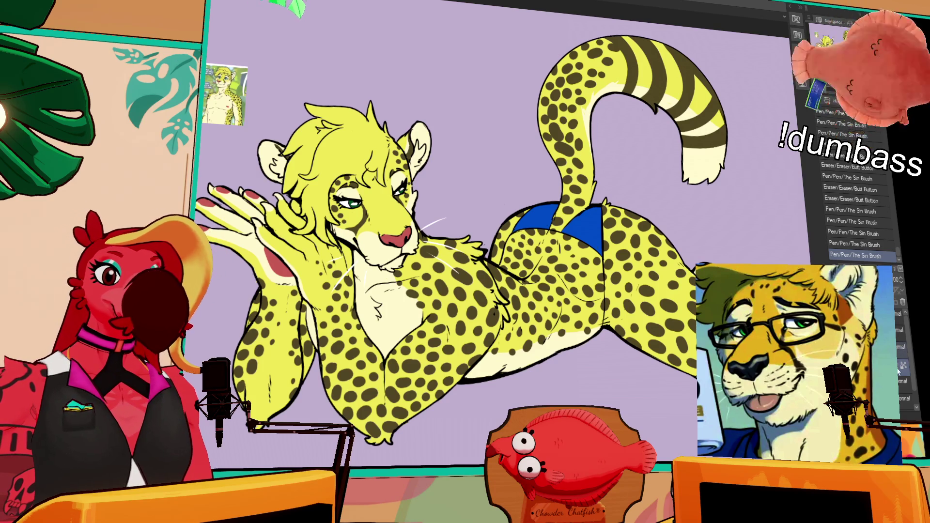
Step: Paste a copy, merge it down with Ctrl+E, and add a new raster layer set to Multiply
{"action": "key", "text": "ctrl+v"}
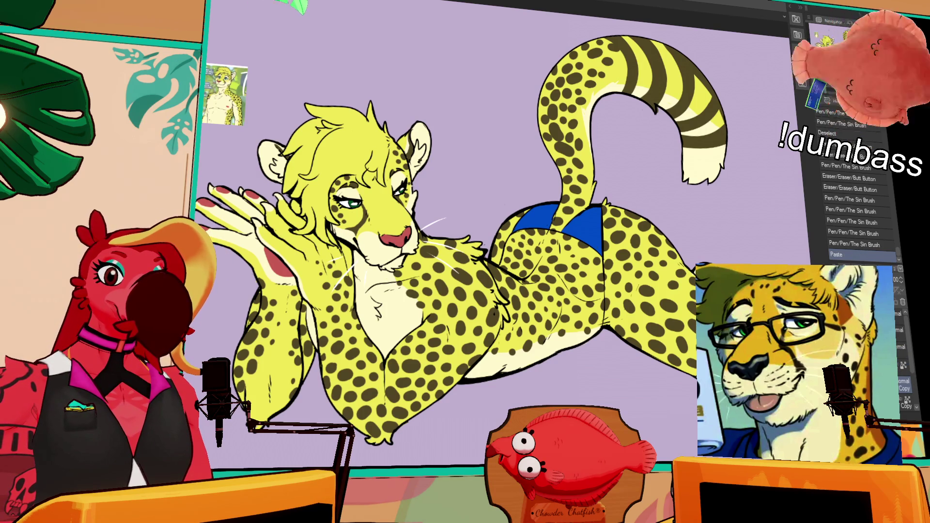
{"action": "key", "text": "ctrl+e"}
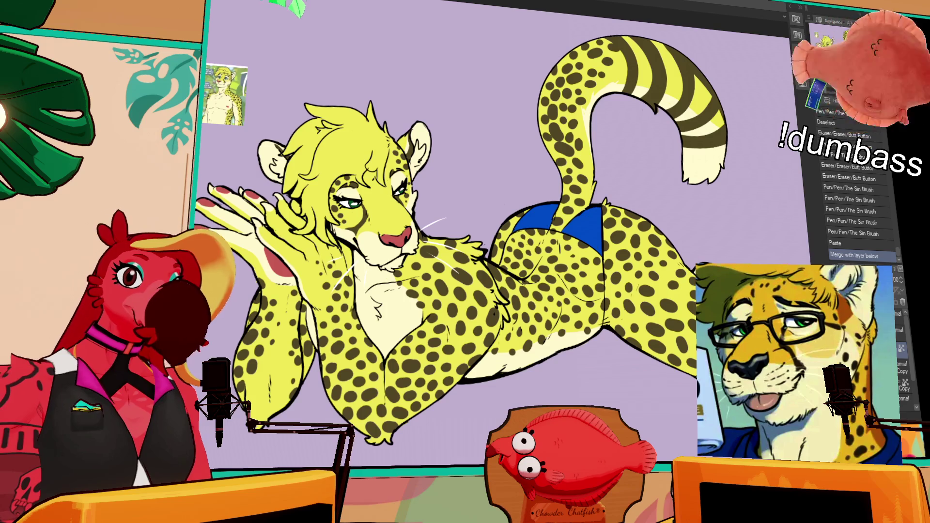
{"action": "key", "text": "ctrl+shift+n"}
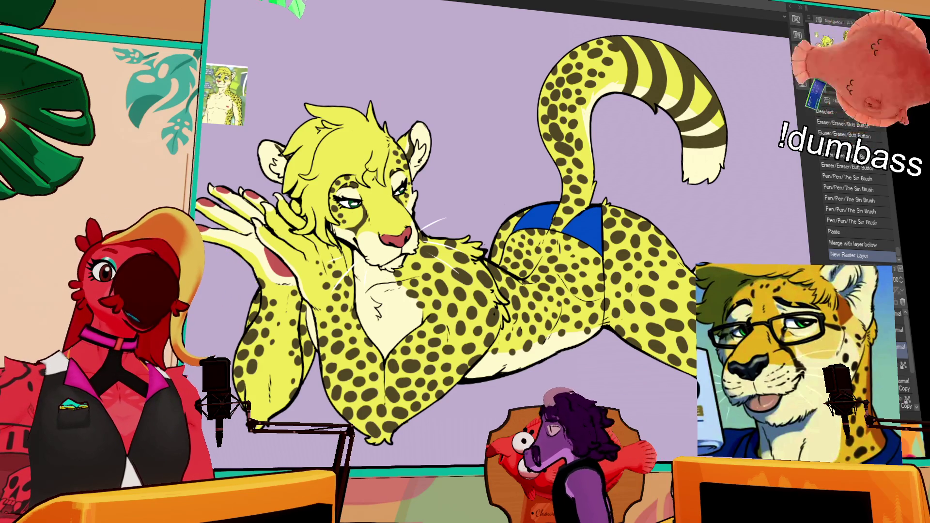
{"action": "key", "text": "alt+shift+m"}
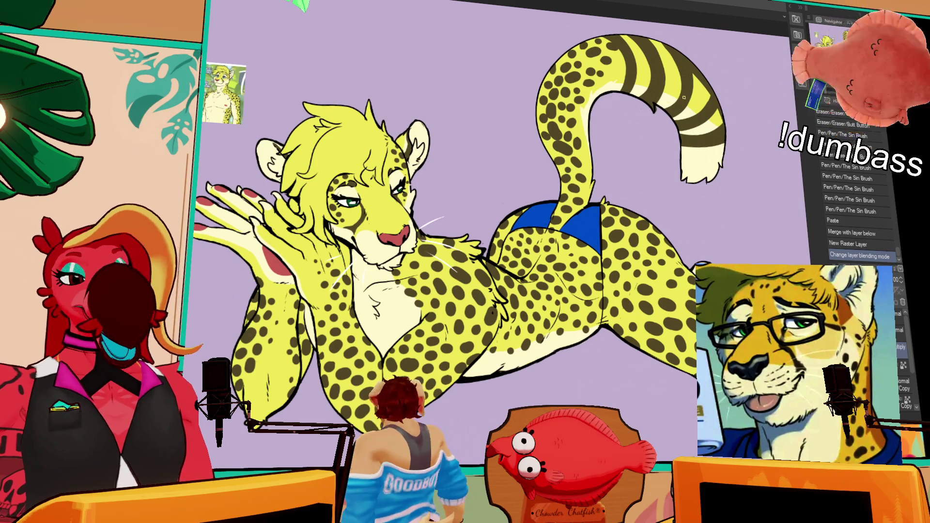
{"action": "left_click_drag", "start_coordinate": [711, 195], "coordinate": [719, 199]}
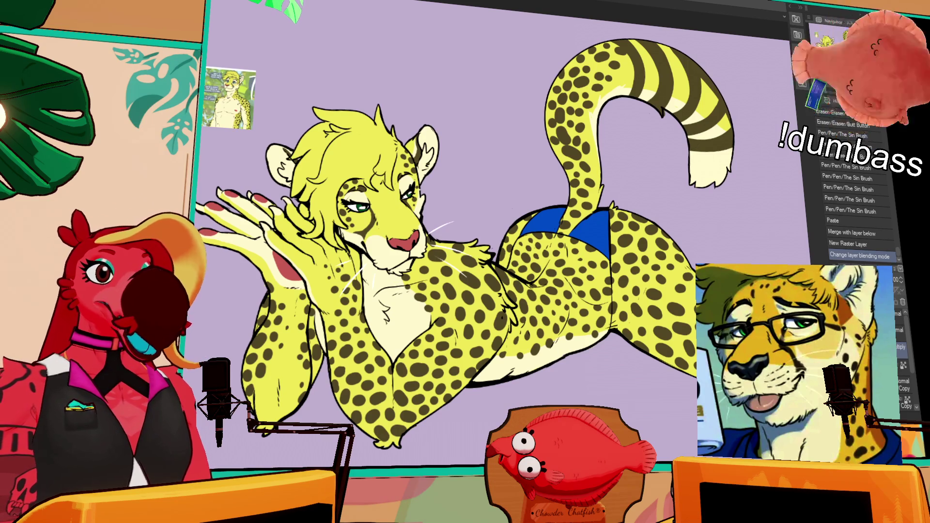
{"action": "scroll", "coordinate": [608, 189], "scroll_direction": "up", "scroll_amount": 3}
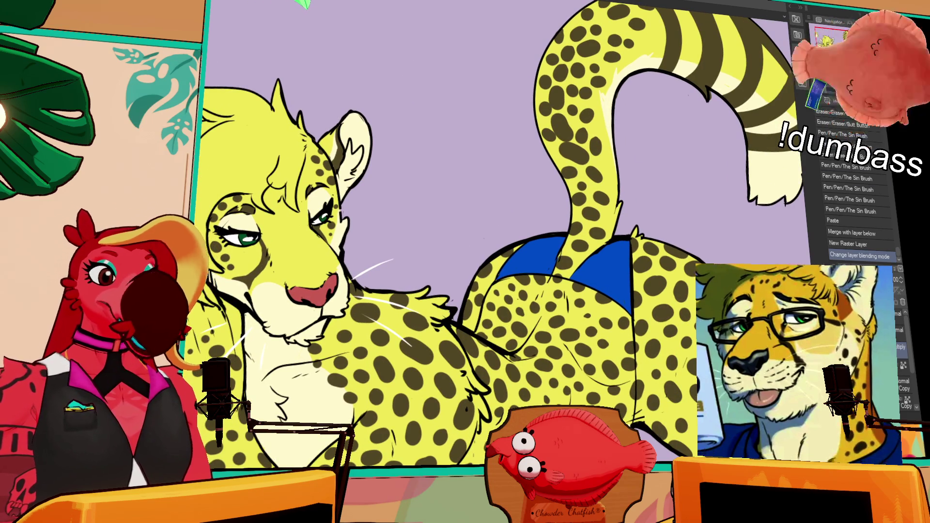
{"action": "key", "text": "ctrl+minus"}
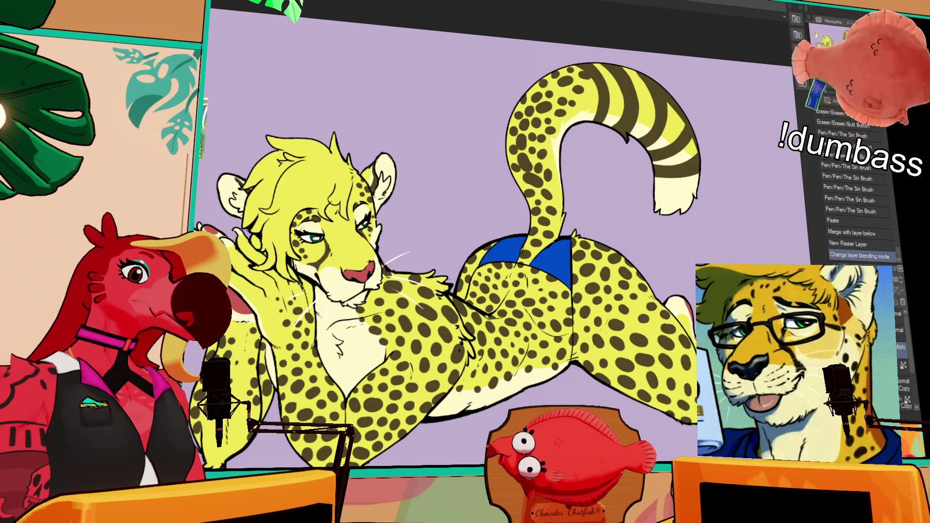
Step: Try several watercolour strokes on the cheetah's hair, undoing each trial
{"action": "left_click_drag", "start_coordinate": [339, 217], "coordinate": [388, 363]}
{"action": "key", "text": "ctrl+z"}
{"action": "left_click_drag", "start_coordinate": [374, 241], "coordinate": [467, 268]}
{"action": "mouse_move", "coordinate": [387, 199]}
{"action": "left_mouse_down"}
{"action": "mouse_move", "coordinate": [348, 271]}
{"action": "mouse_move", "coordinate": [339, 256]}
{"action": "mouse_move", "coordinate": [344, 228]}
{"action": "left_mouse_up"}
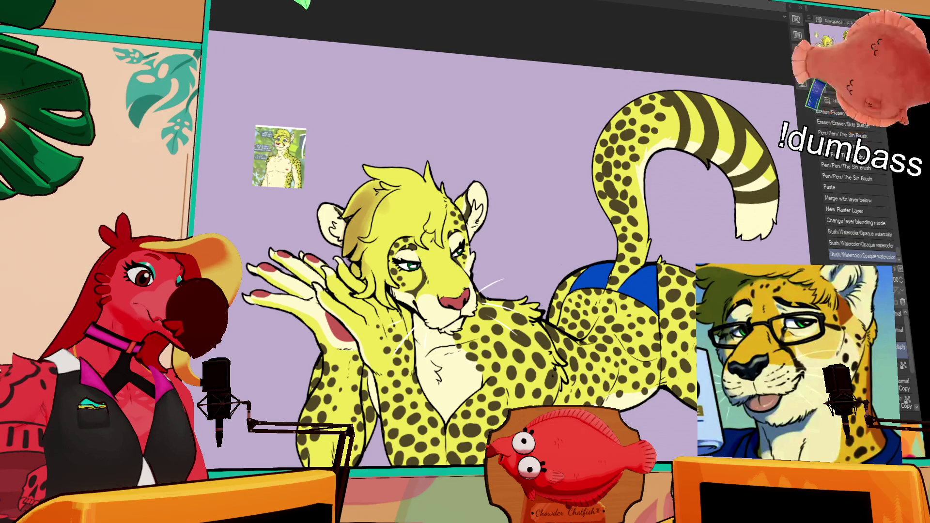
{"action": "key", "text": "ctrl+z"}
{"action": "key", "text": "ctrl+z"}
{"action": "key", "text": "ctrl+z"}
{"action": "mouse_move", "coordinate": [361, 262]}
{"action": "left_mouse_down"}
{"action": "mouse_move", "coordinate": [373, 194]}
{"action": "mouse_move", "coordinate": [351, 291]}
{"action": "left_mouse_up"}
{"action": "key", "text": "ctrl+z"}
{"action": "key", "text": "ctrl+z"}
{"action": "key", "text": "ctrl+z"}
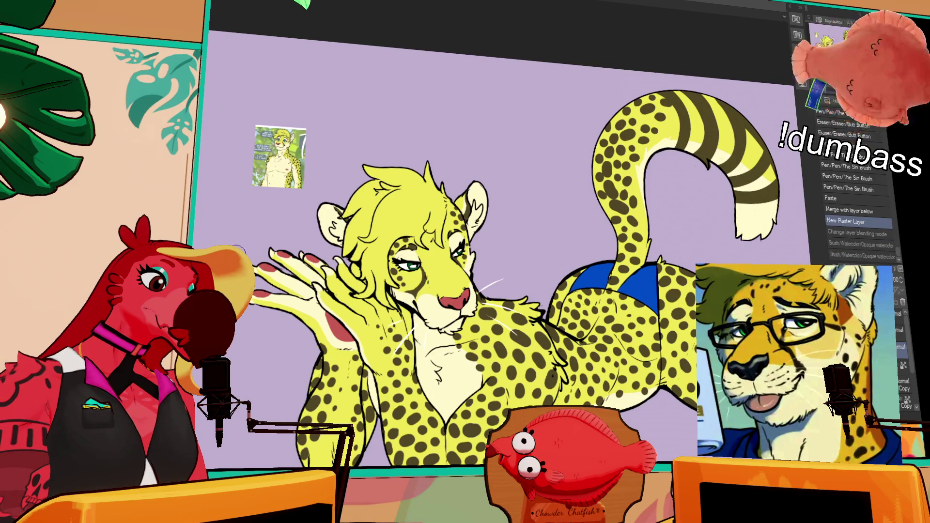
{"action": "left_click_drag", "start_coordinate": [341, 204], "coordinate": [361, 242]}
{"action": "key", "text": "ctrl+z"}
{"action": "left_click_drag", "start_coordinate": [359, 203], "coordinate": [356, 257]}
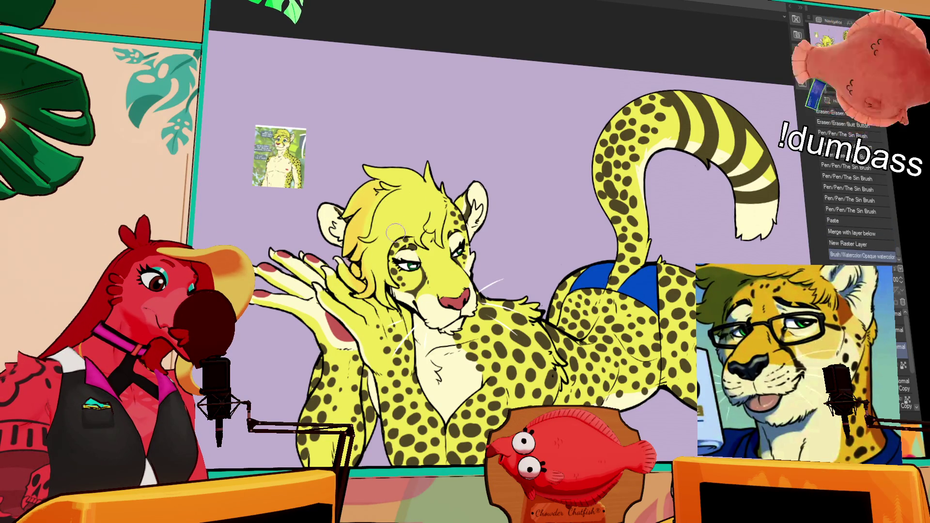
{"action": "key", "text": "ctrl+z"}
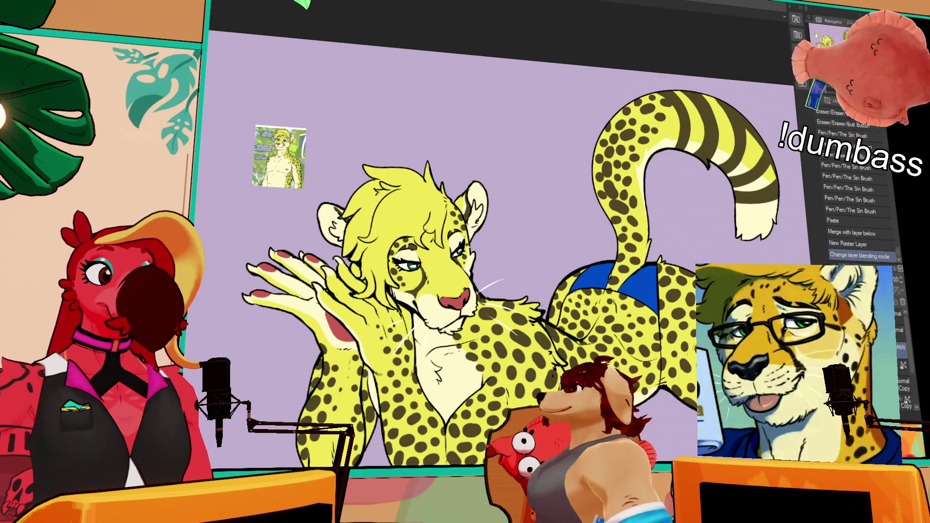
Step: Paint orange Opaque watercolor strokes across the cheetah's hair
{"action": "mouse_move", "coordinate": [369, 257]}
{"action": "left_mouse_down"}
{"action": "mouse_move", "coordinate": [358, 226]}
{"action": "mouse_move", "coordinate": [373, 203]}
{"action": "left_mouse_up"}
{"action": "left_click_drag", "start_coordinate": [368, 213], "coordinate": [387, 194]}
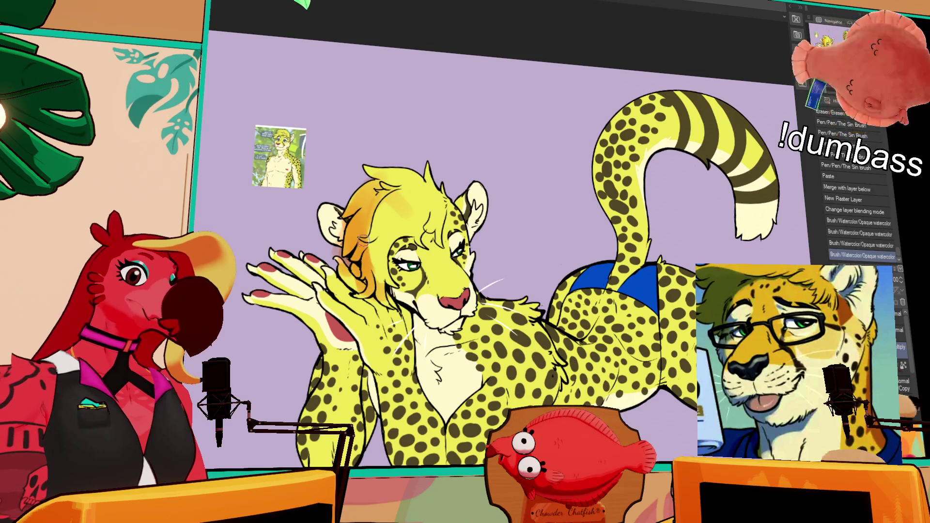
{"action": "mouse_move", "coordinate": [345, 220]}
{"action": "left_mouse_down"}
{"action": "mouse_move", "coordinate": [339, 244]}
{"action": "mouse_move", "coordinate": [361, 198]}
{"action": "left_mouse_up"}
{"action": "left_click_drag", "start_coordinate": [385, 196], "coordinate": [390, 180]}
{"action": "left_click_drag", "start_coordinate": [359, 230], "coordinate": [387, 189]}
{"action": "mouse_move", "coordinate": [351, 214]}
{"action": "left_mouse_down"}
{"action": "mouse_move", "coordinate": [385, 184]}
{"action": "mouse_move", "coordinate": [367, 218]}
{"action": "left_mouse_up"}
{"action": "left_click_drag", "start_coordinate": [386, 187], "coordinate": [360, 222]}
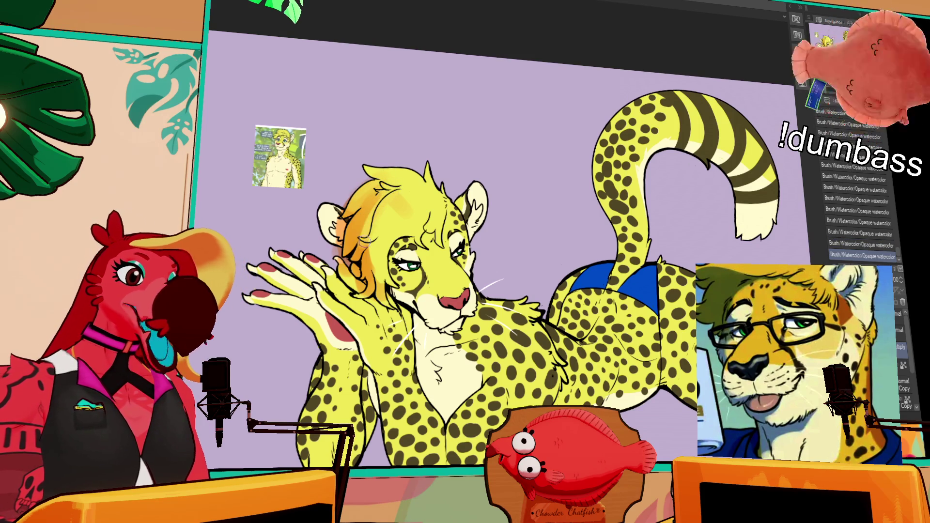
{"action": "key", "text": "ctrl+z"}
{"action": "key", "text": "ctrl+y"}
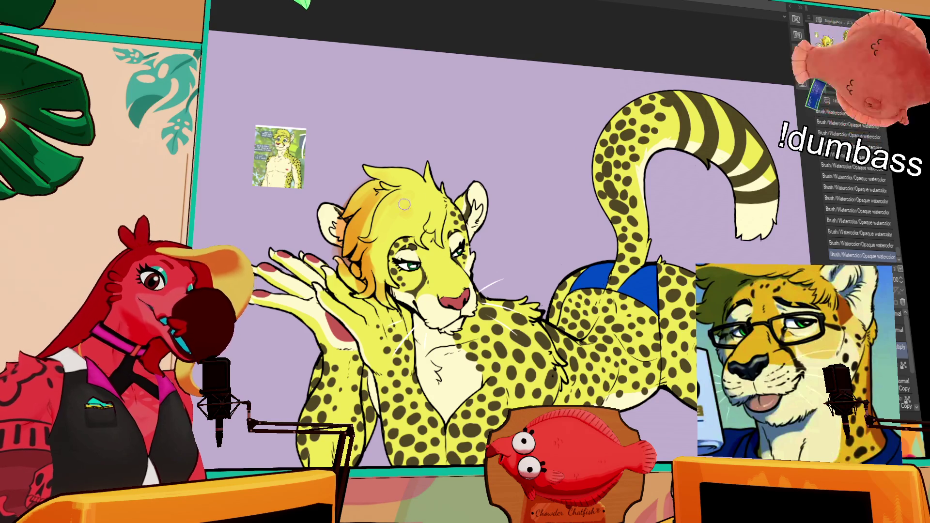
{"action": "left_click_drag", "start_coordinate": [386, 200], "coordinate": [370, 257]}
{"action": "key", "text": "ctrl+z"}
{"action": "left_click_drag", "start_coordinate": [390, 217], "coordinate": [371, 242]}
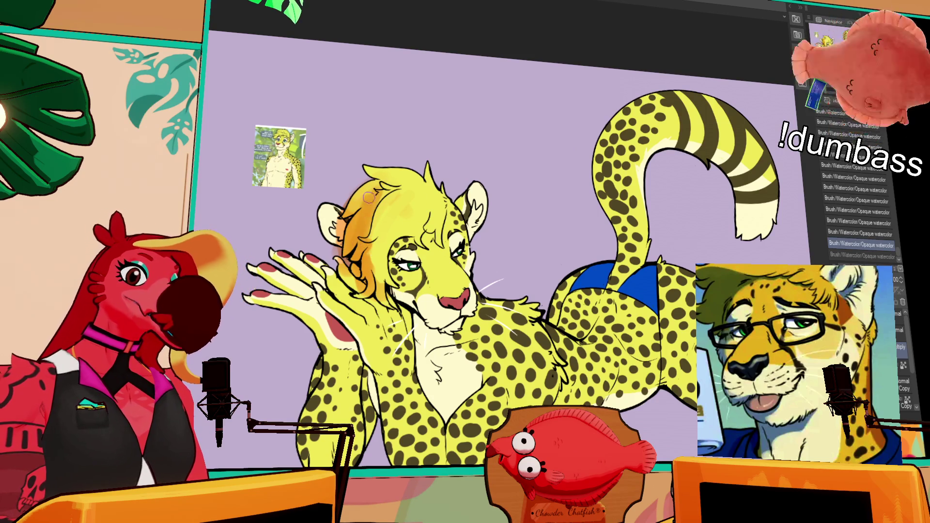
{"action": "key", "text": "ctrl+z"}
{"action": "mouse_move", "coordinate": [364, 196]}
{"action": "left_mouse_down"}
{"action": "mouse_move", "coordinate": [350, 223]}
{"action": "mouse_move", "coordinate": [356, 213]}
{"action": "mouse_move", "coordinate": [364, 263]}
{"action": "left_mouse_up"}
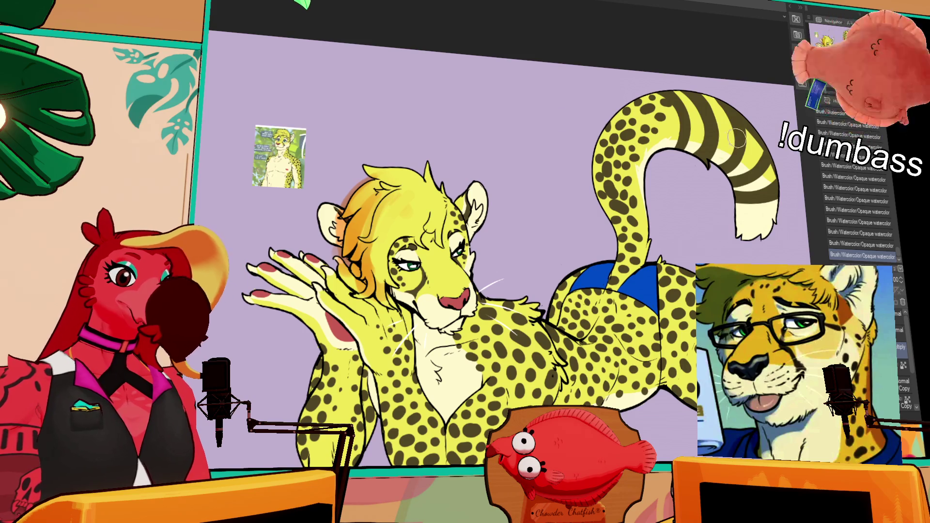
Step: Clip the layer and apply the Ace Dragon gradient map, turning the character orange-brown
{"action": "key", "text": "ctrl+alt+g"}
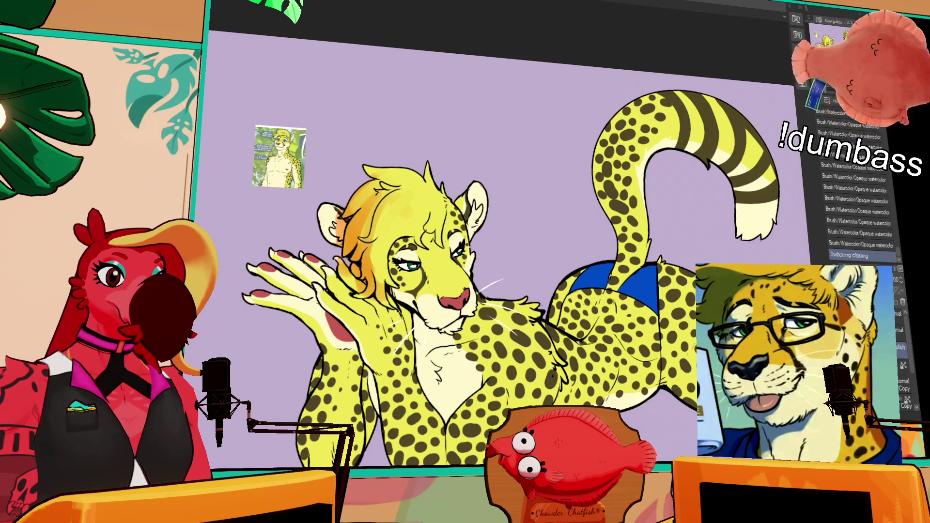
{"action": "left_click_drag", "start_coordinate": [356, 194], "coordinate": [257, 155]}
{"action": "left_click_drag", "start_coordinate": [339, 242], "coordinate": [581, 242]}
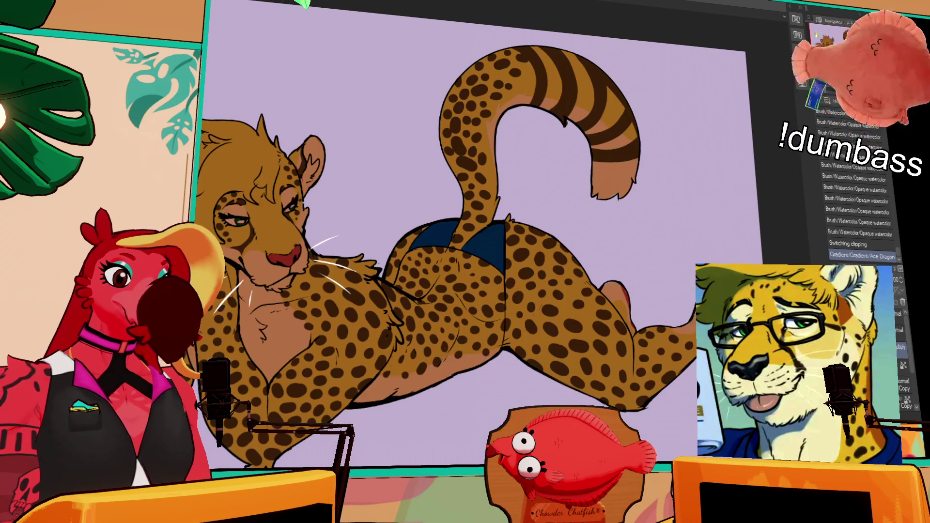
{"action": "left_click_drag", "start_coordinate": [465, 242], "coordinate": [518, 271]}
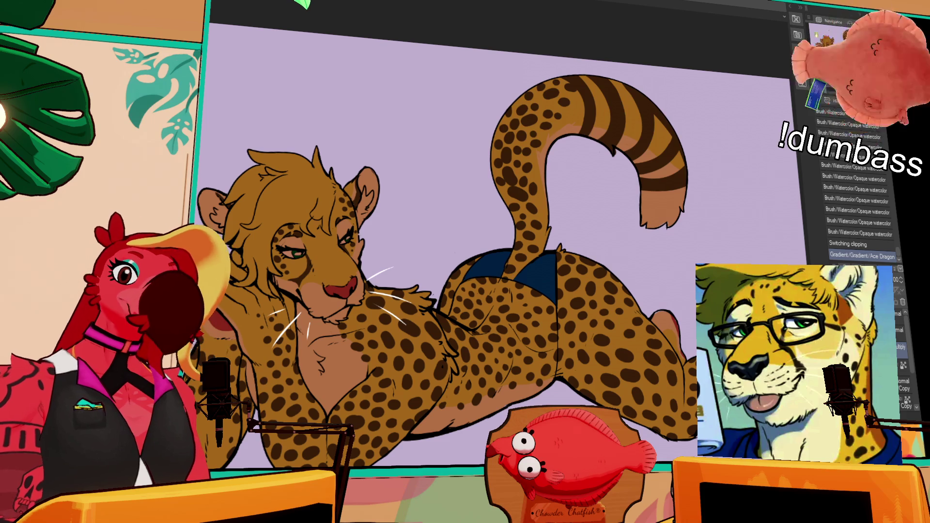
{"action": "left_click", "coordinate": [388, 339]}
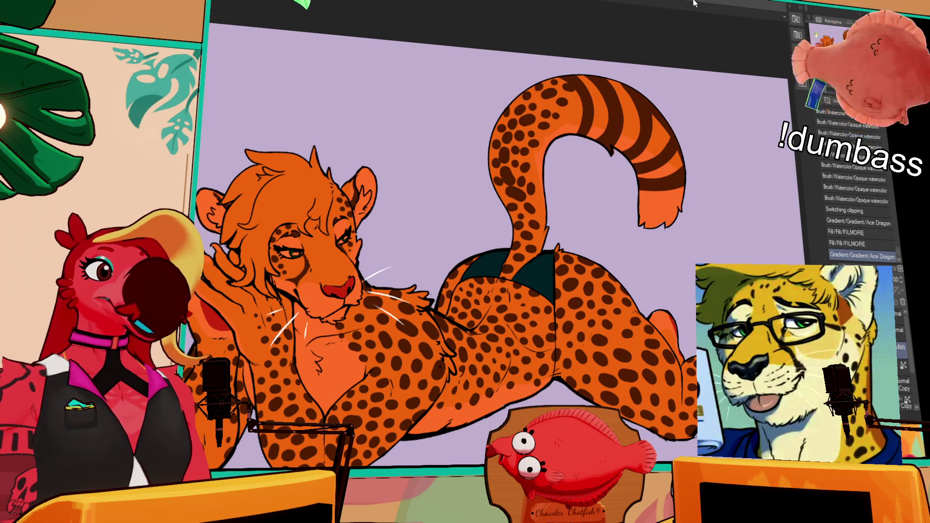
Step: Shift the view to show the whole vivid-orange cheetah
{"action": "left_click_drag", "start_coordinate": [499, 238], "coordinate": [634, 172]}
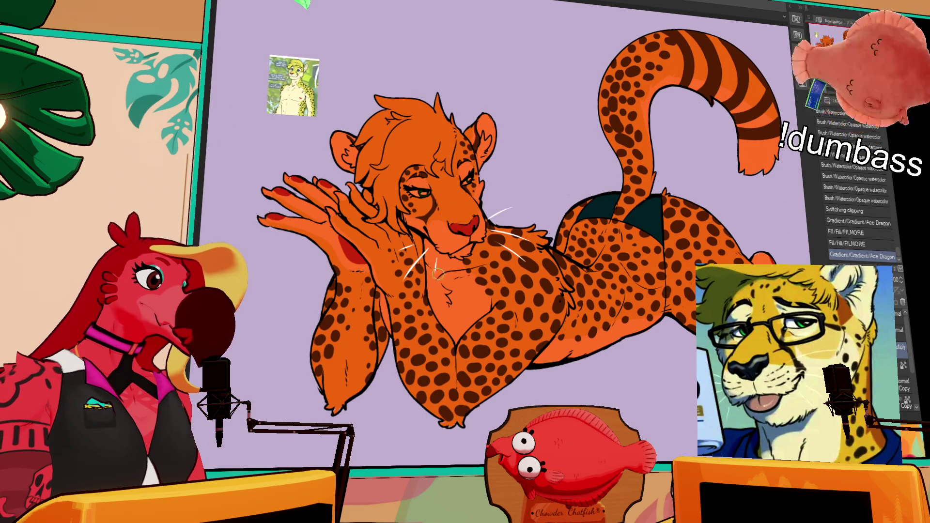
Step: Dab soft yellow watercolour highlights on the left arm, chest, shoulder, muzzle and nose bridge
{"action": "left_click_drag", "start_coordinate": [381, 264], "coordinate": [327, 375]}
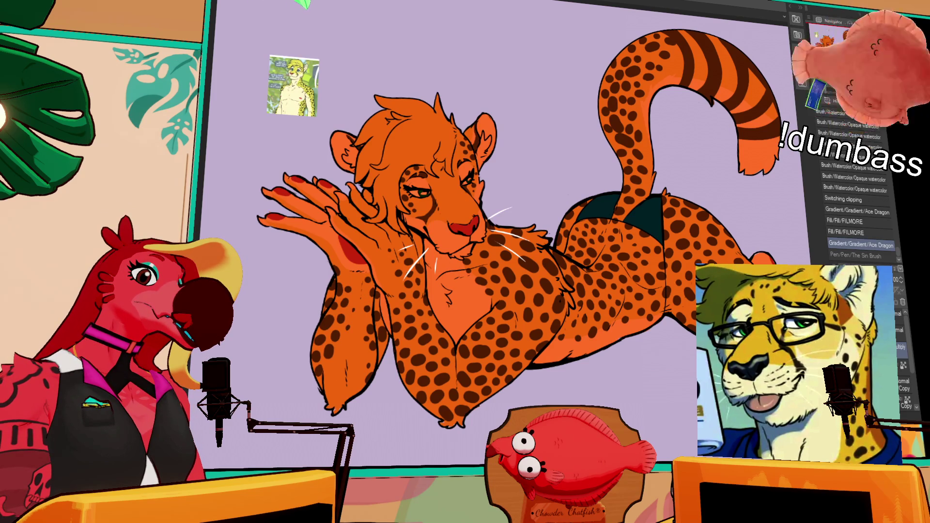
{"action": "left_click_drag", "start_coordinate": [525, 232], "coordinate": [535, 255]}
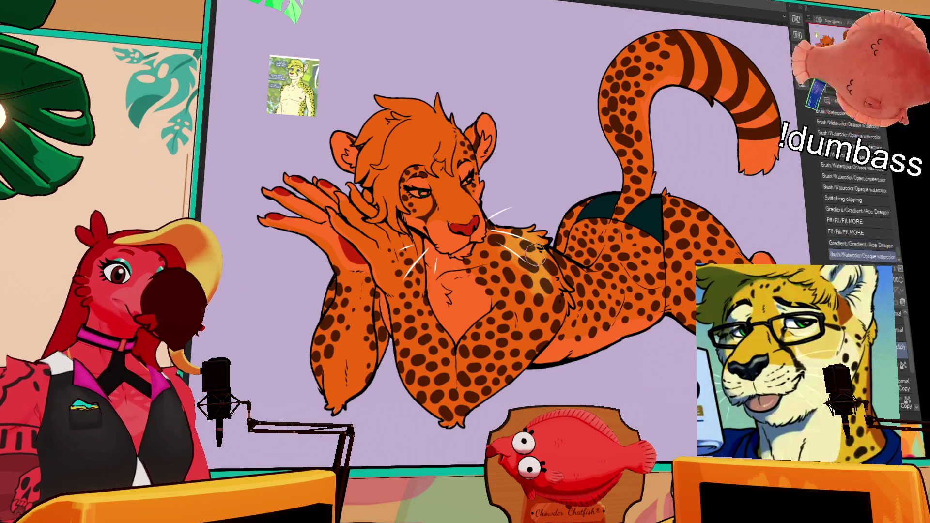
{"action": "mouse_move", "coordinate": [544, 288]}
{"action": "left_mouse_down"}
{"action": "mouse_move", "coordinate": [533, 277]}
{"action": "mouse_move", "coordinate": [552, 324]}
{"action": "left_mouse_up"}
{"action": "left_click_drag", "start_coordinate": [533, 252], "coordinate": [520, 271]}
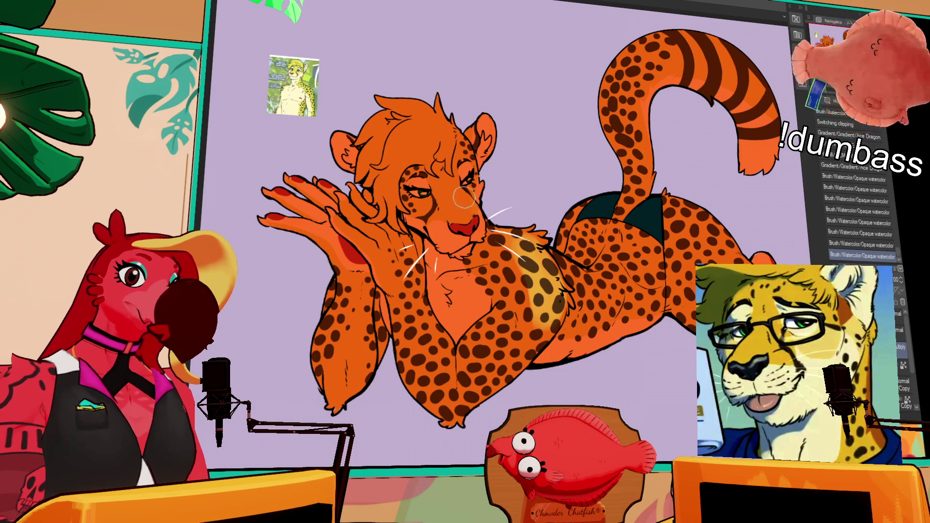
{"action": "mouse_move", "coordinate": [464, 196]}
{"action": "left_mouse_down"}
{"action": "mouse_move", "coordinate": [467, 222]}
{"action": "mouse_move", "coordinate": [460, 196]}
{"action": "left_mouse_up"}
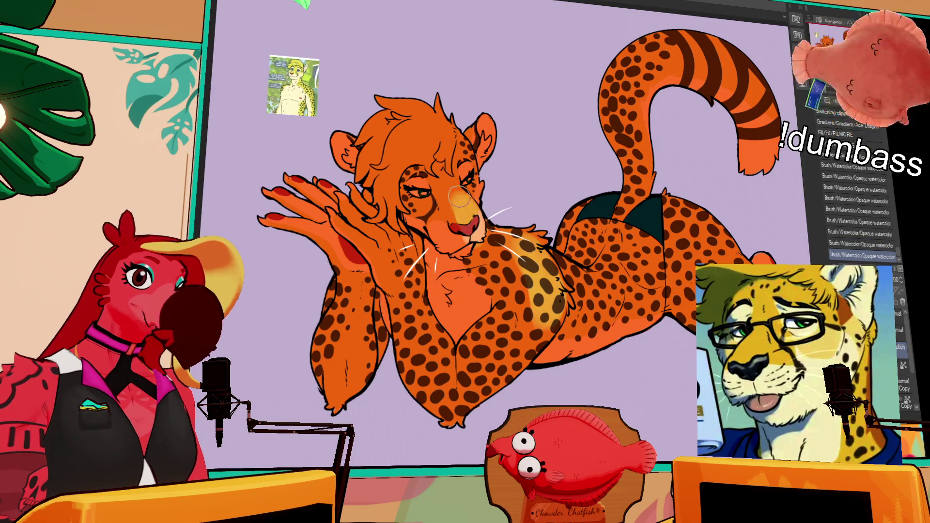
{"action": "mouse_move", "coordinate": [459, 140]}
{"action": "left_mouse_down"}
{"action": "mouse_move", "coordinate": [480, 201]}
{"action": "mouse_move", "coordinate": [464, 170]}
{"action": "left_mouse_up"}
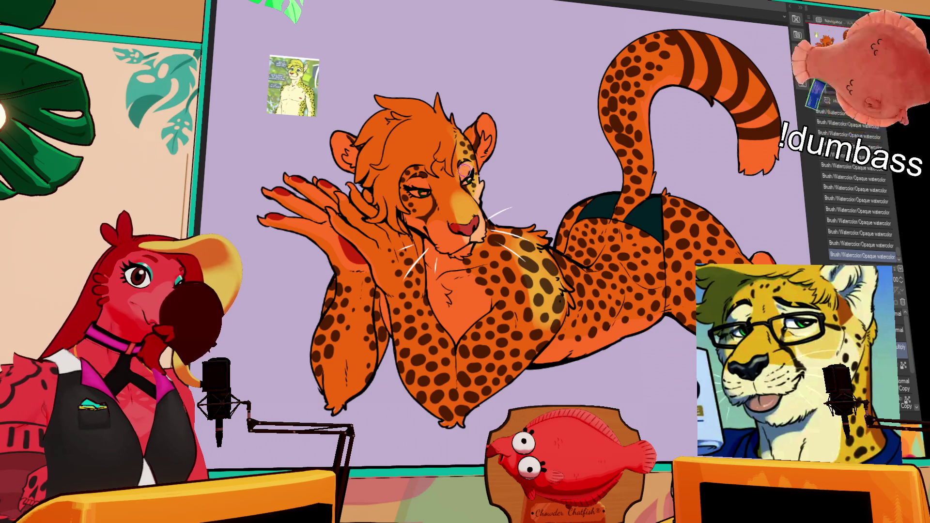
{"action": "key", "text": "ctrl+z"}
{"action": "key", "text": "ctrl+z"}
{"action": "key", "text": "ctrl+y"}
{"action": "key", "text": "ctrl+y"}
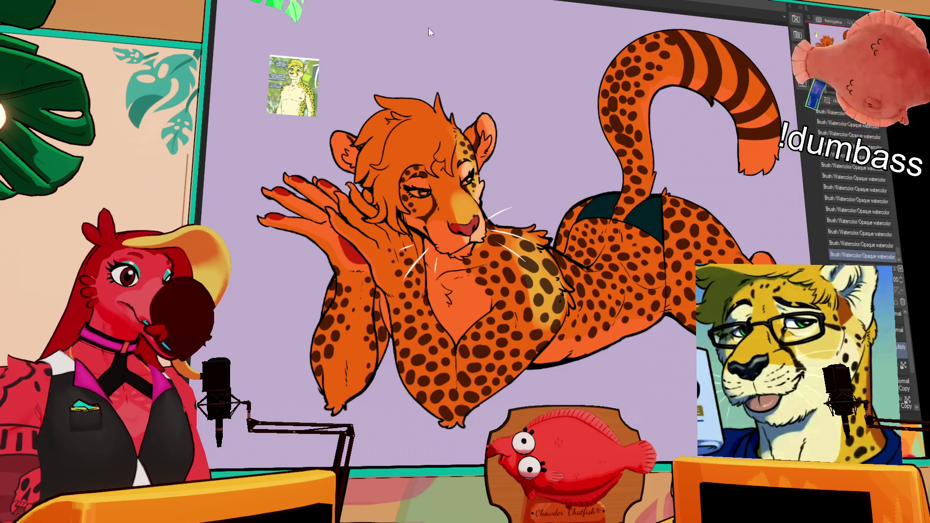
{"action": "key", "text": "ctrl+v"}
{"action": "key", "text": "ctrl+z"}
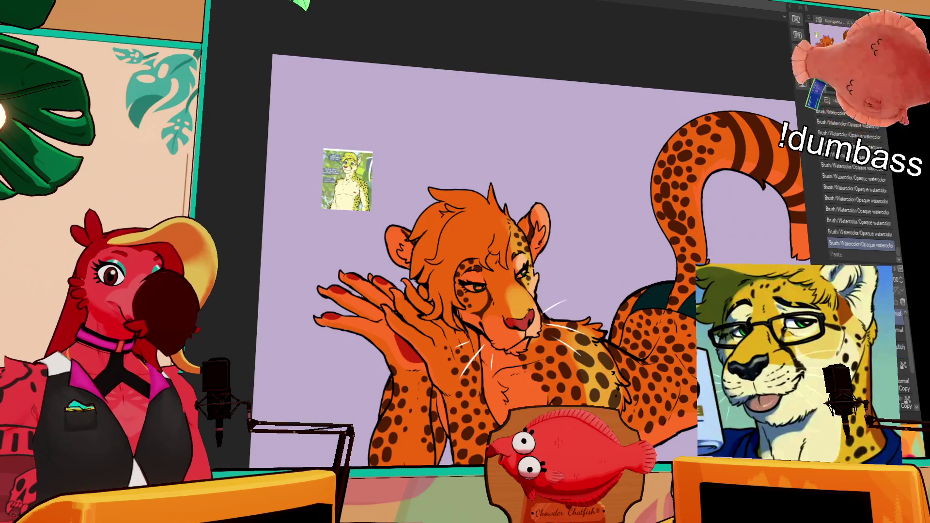
{"action": "key", "text": "ctrl+y"}
{"action": "scroll", "coordinate": [491, 219], "scroll_direction": "up", "scroll_amount": 2}
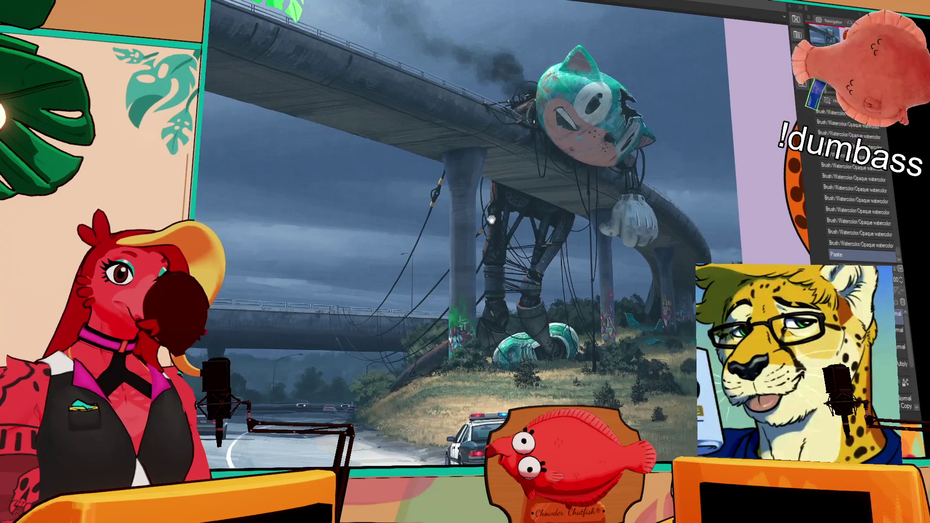
{"action": "scroll", "coordinate": [489, 226], "scroll_direction": "down", "scroll_amount": 2}
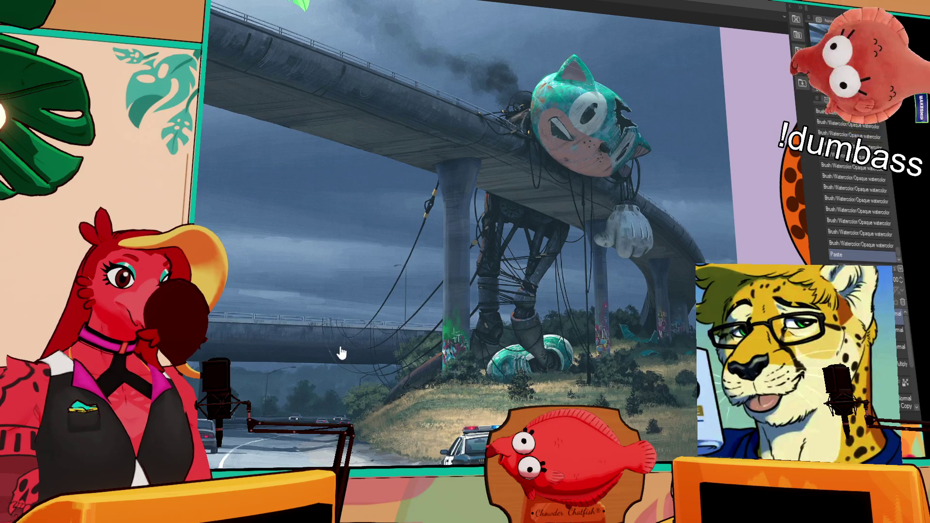
{"action": "key", "text": "ctrl+z"}
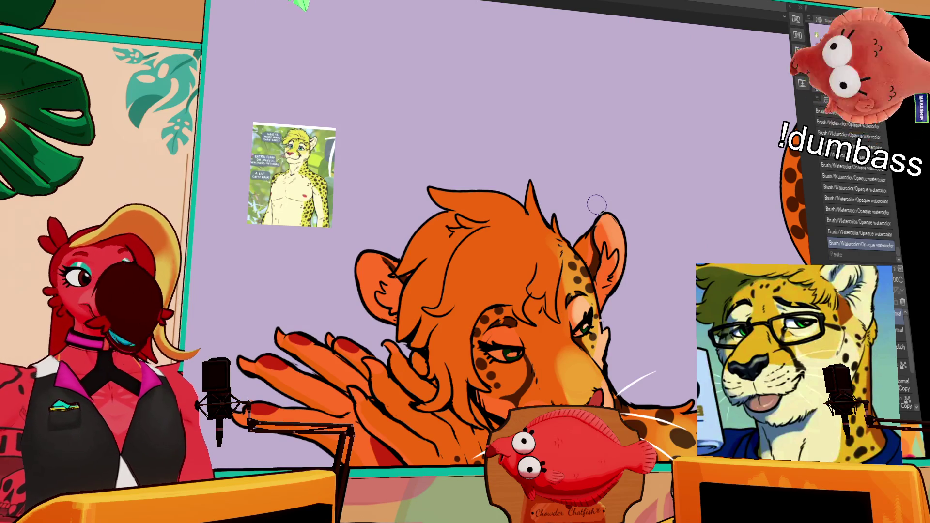
Step: Paint light watercolour strokes along the cheek and muzzle edge
{"action": "left_click_drag", "start_coordinate": [729, 268], "coordinate": [646, 161]}
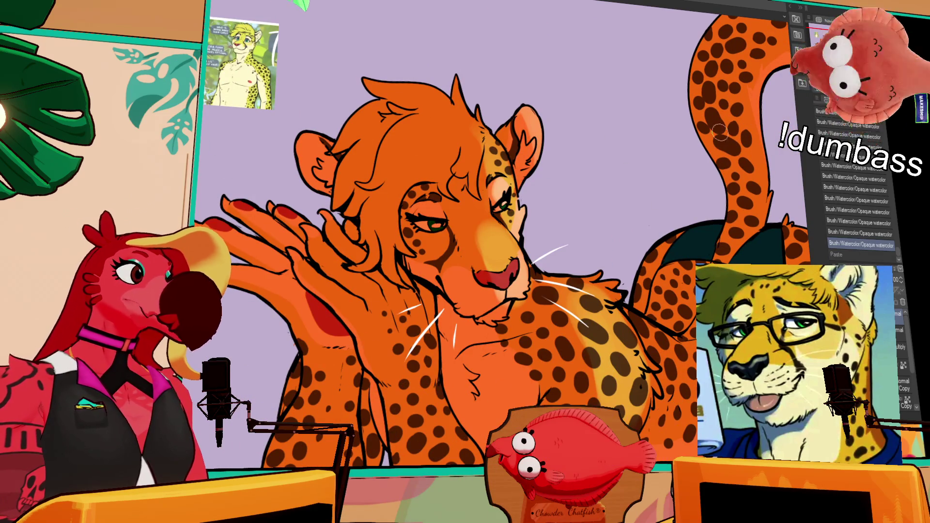
{"action": "left_click_drag", "start_coordinate": [526, 216], "coordinate": [514, 288]}
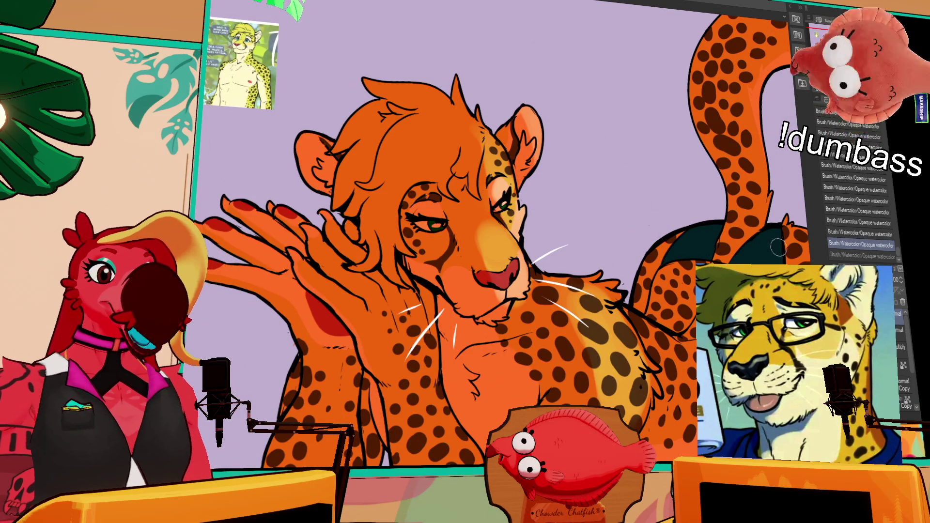
{"action": "mouse_move", "coordinate": [509, 246]}
{"action": "left_mouse_down"}
{"action": "mouse_move", "coordinate": [512, 283]}
{"action": "mouse_move", "coordinate": [534, 313]}
{"action": "left_mouse_up"}
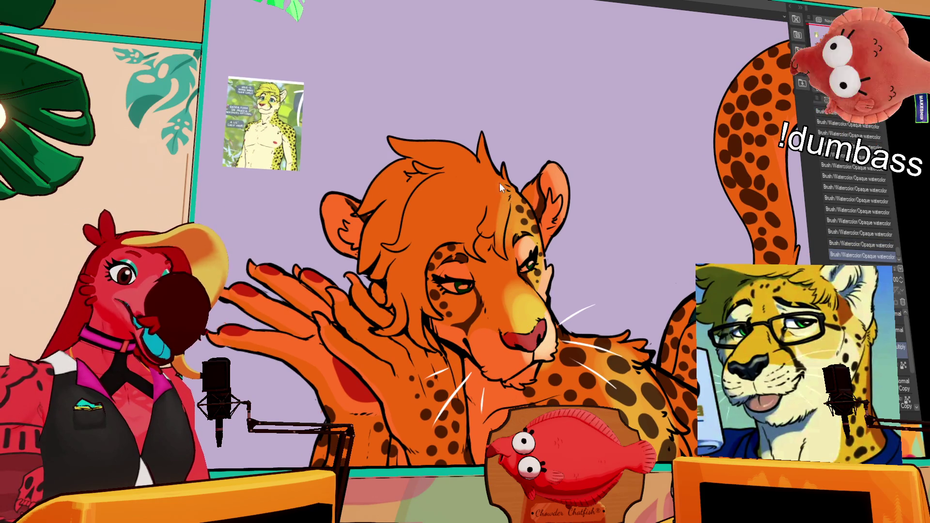
{"action": "key", "text": "ctrl+z"}
{"action": "key", "text": "ctrl+y"}
{"action": "key", "text": "ctrl+z"}
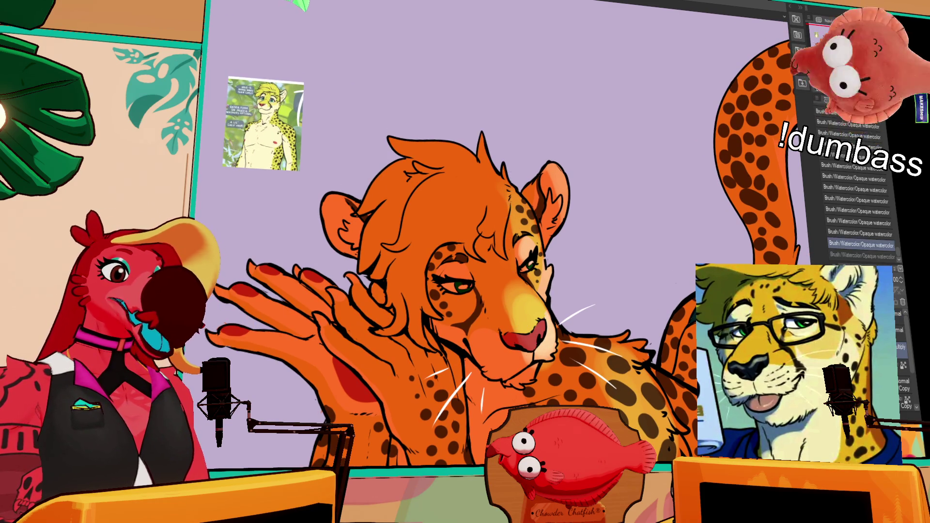
{"action": "key", "text": "ctrl+y"}
Step: Paint light highlight strokes over the hair strands and forehead, undoing misses
{"action": "mouse_move", "coordinate": [510, 194]}
{"action": "left_mouse_down"}
{"action": "mouse_move", "coordinate": [502, 232]}
{"action": "mouse_move", "coordinate": [482, 232]}
{"action": "mouse_move", "coordinate": [495, 232]}
{"action": "left_mouse_up"}
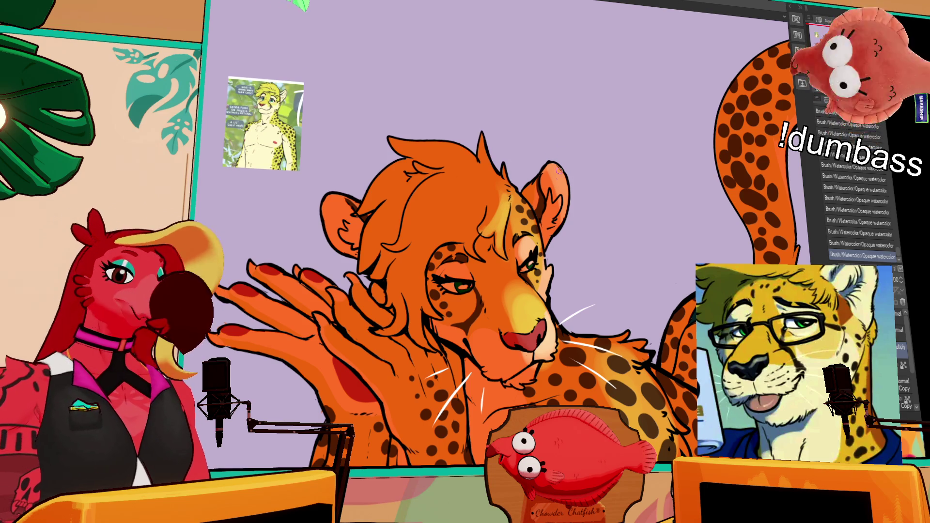
{"action": "left_click_drag", "start_coordinate": [509, 191], "coordinate": [488, 228]}
{"action": "key", "text": "ctrl+z"}
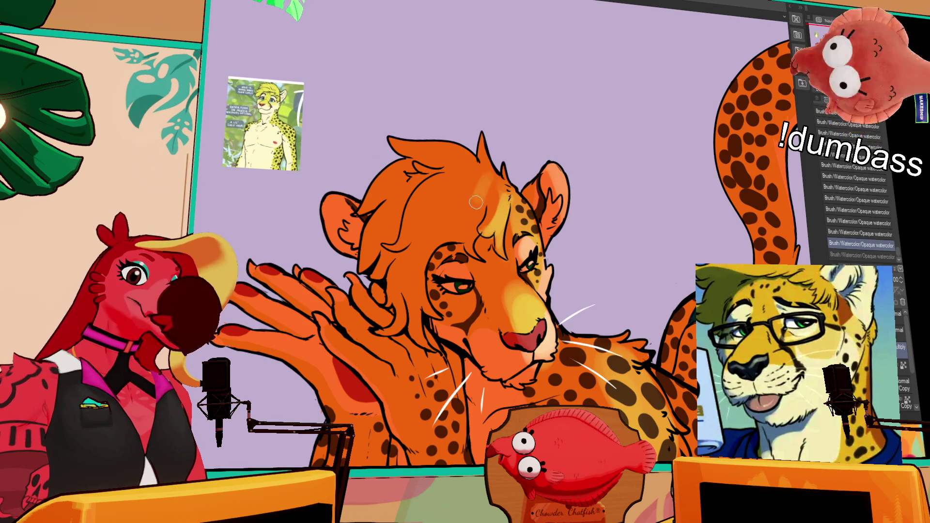
{"action": "left_click_drag", "start_coordinate": [508, 138], "coordinate": [490, 203]}
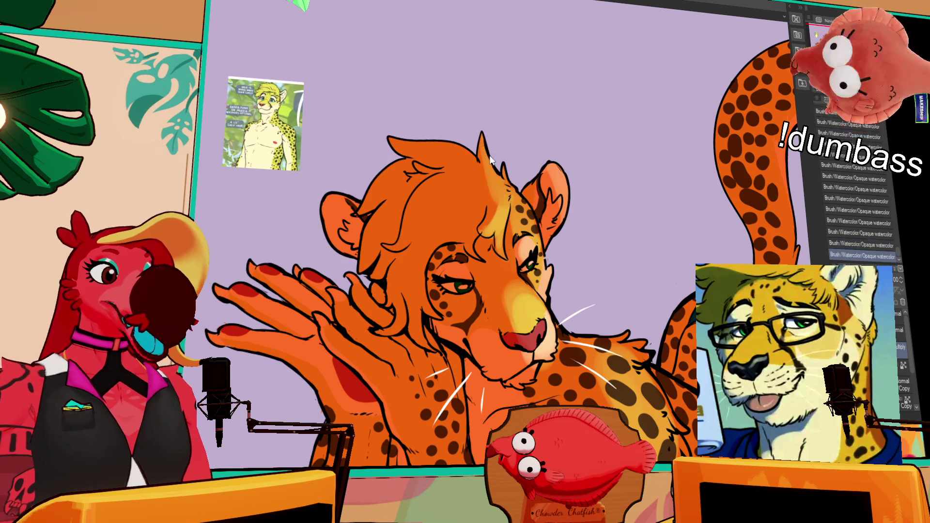
{"action": "key", "text": "ctrl+z"}
{"action": "left_click_drag", "start_coordinate": [508, 157], "coordinate": [490, 194]}
{"action": "mouse_move", "coordinate": [454, 228]}
{"action": "left_mouse_down"}
{"action": "mouse_move", "coordinate": [484, 174]}
{"action": "mouse_move", "coordinate": [445, 223]}
{"action": "left_mouse_up"}
{"action": "mouse_move", "coordinate": [485, 179]}
{"action": "left_mouse_down"}
{"action": "mouse_move", "coordinate": [436, 204]}
{"action": "mouse_move", "coordinate": [494, 179]}
{"action": "mouse_move", "coordinate": [451, 228]}
{"action": "left_mouse_up"}
{"action": "mouse_move", "coordinate": [499, 194]}
{"action": "left_mouse_down"}
{"action": "mouse_move", "coordinate": [468, 218]}
{"action": "mouse_move", "coordinate": [483, 191]}
{"action": "left_mouse_up"}
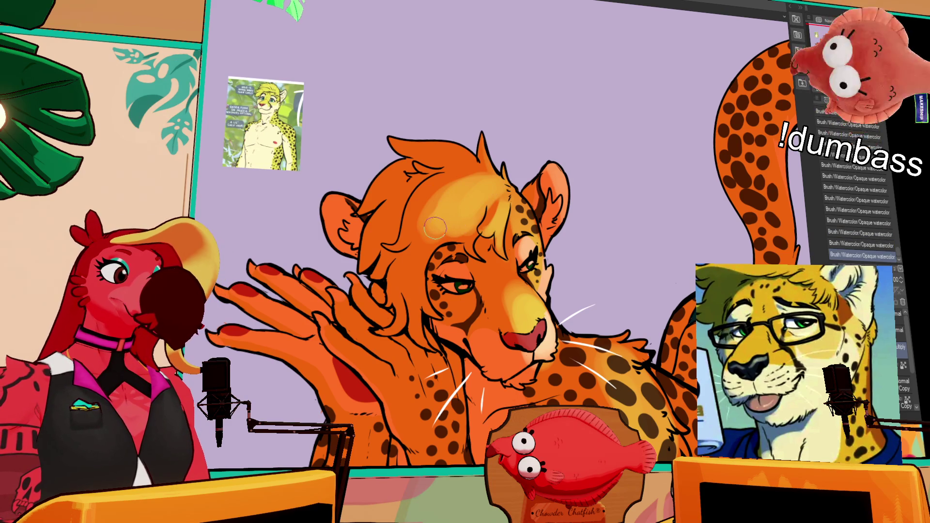
{"action": "key", "text": "ctrl+z"}
{"action": "left_click_drag", "start_coordinate": [434, 228], "coordinate": [417, 329]}
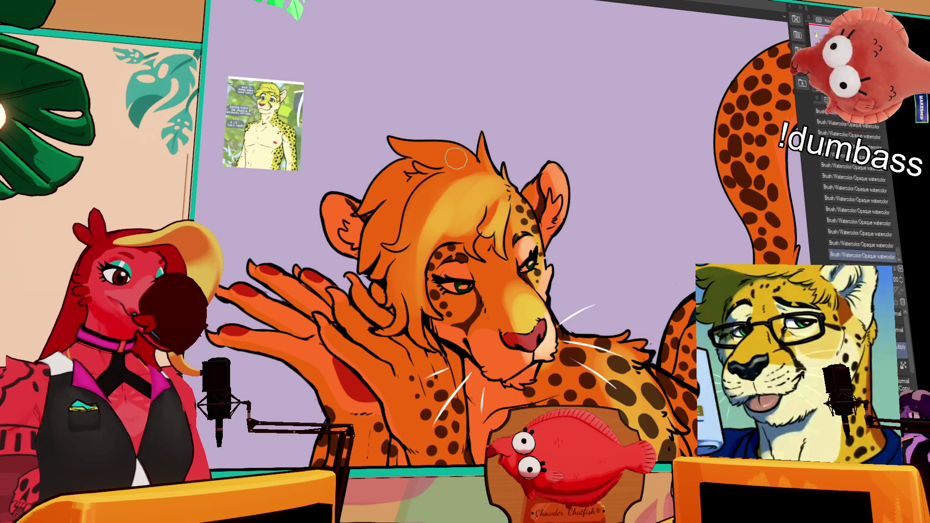
{"action": "left_click", "coordinate": [413, 240]}
{"action": "key", "text": "ctrl+z"}
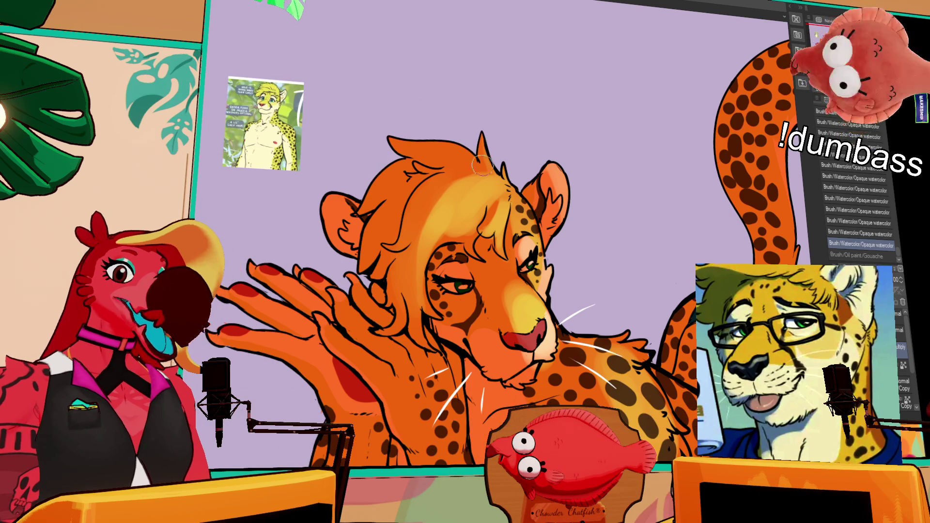
Step: Rework the hair with a darker orange stroke and lighter blonde strokes
{"action": "left_click_drag", "start_coordinate": [480, 170], "coordinate": [452, 237]}
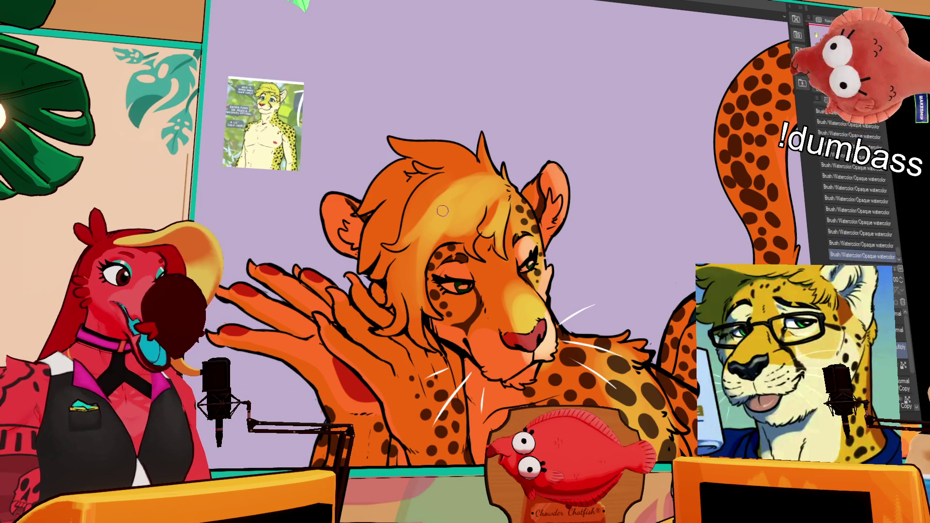
{"action": "left_click_drag", "start_coordinate": [475, 181], "coordinate": [402, 242]}
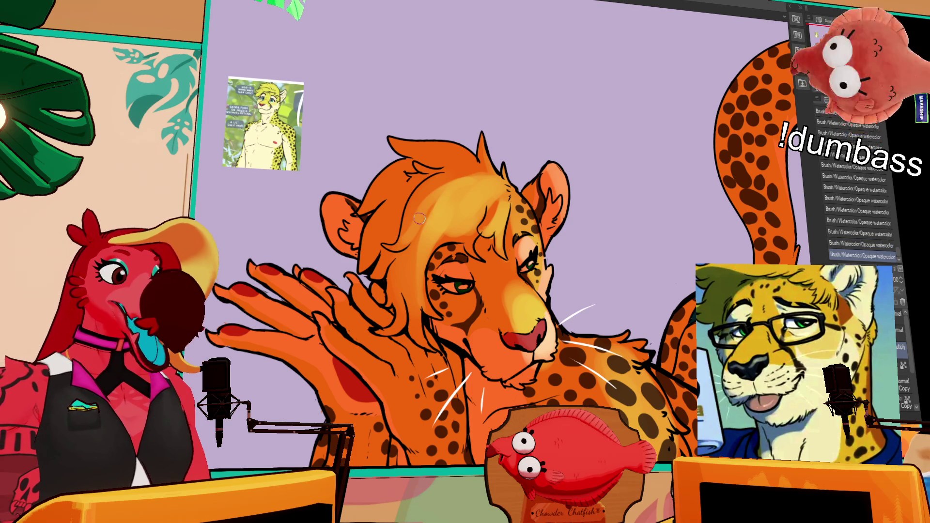
{"action": "key", "text": "ctrl+z"}
{"action": "key", "text": "ctrl+y"}
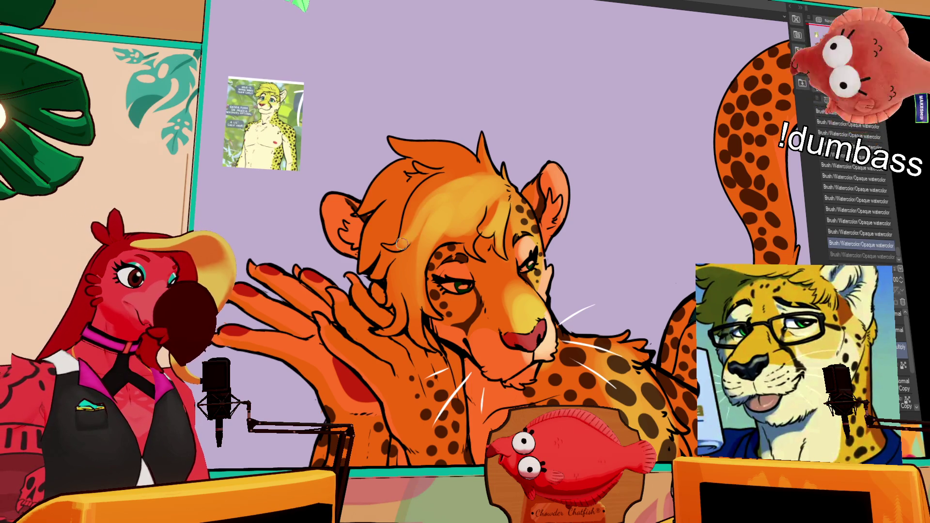
{"action": "mouse_move", "coordinate": [407, 250]}
{"action": "left_mouse_down"}
{"action": "mouse_move", "coordinate": [434, 218]}
{"action": "mouse_move", "coordinate": [414, 228]}
{"action": "left_mouse_up"}
{"action": "key", "text": "ctrl+z"}
{"action": "mouse_move", "coordinate": [451, 189]}
{"action": "left_mouse_down"}
{"action": "mouse_move", "coordinate": [409, 236]}
{"action": "mouse_move", "coordinate": [460, 184]}
{"action": "mouse_move", "coordinate": [411, 248]}
{"action": "mouse_move", "coordinate": [427, 228]}
{"action": "mouse_move", "coordinate": [445, 236]}
{"action": "left_mouse_up"}
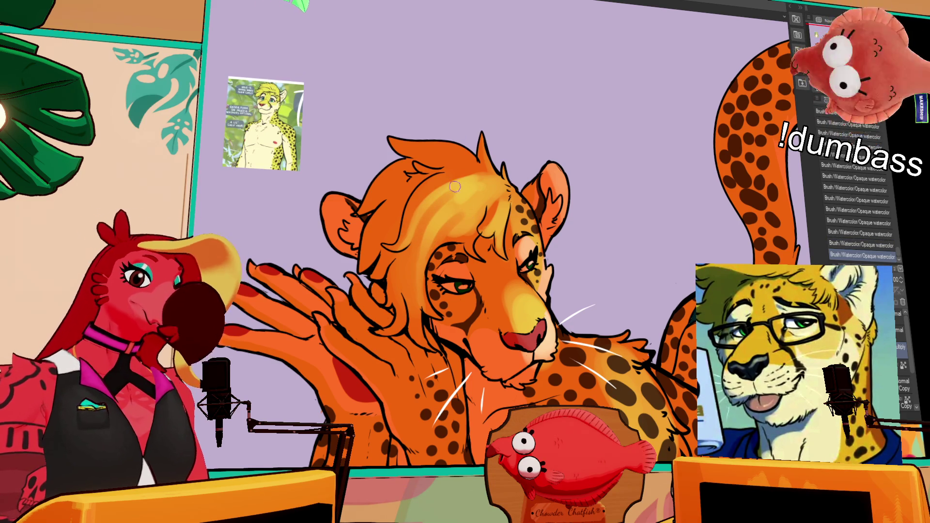
{"action": "mouse_move", "coordinate": [474, 201]}
{"action": "left_mouse_down"}
{"action": "mouse_move", "coordinate": [486, 192]}
{"action": "mouse_move", "coordinate": [453, 224]}
{"action": "left_mouse_up"}
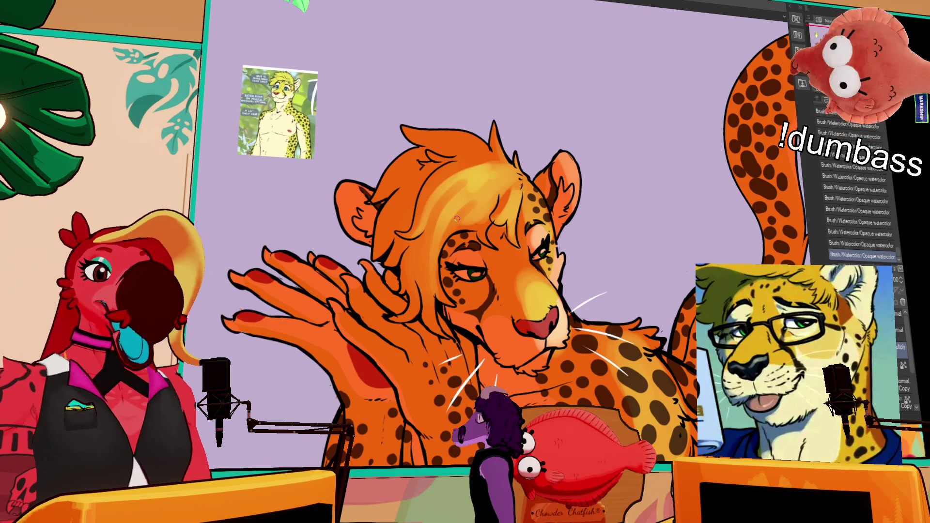
Step: Paint faint pale yellow highlights along the top of the hair
{"action": "mouse_move", "coordinate": [484, 194]}
{"action": "left_mouse_down"}
{"action": "mouse_move", "coordinate": [455, 228]}
{"action": "mouse_move", "coordinate": [491, 189]}
{"action": "mouse_move", "coordinate": [461, 196]}
{"action": "mouse_move", "coordinate": [439, 222]}
{"action": "mouse_move", "coordinate": [467, 187]}
{"action": "left_mouse_up"}
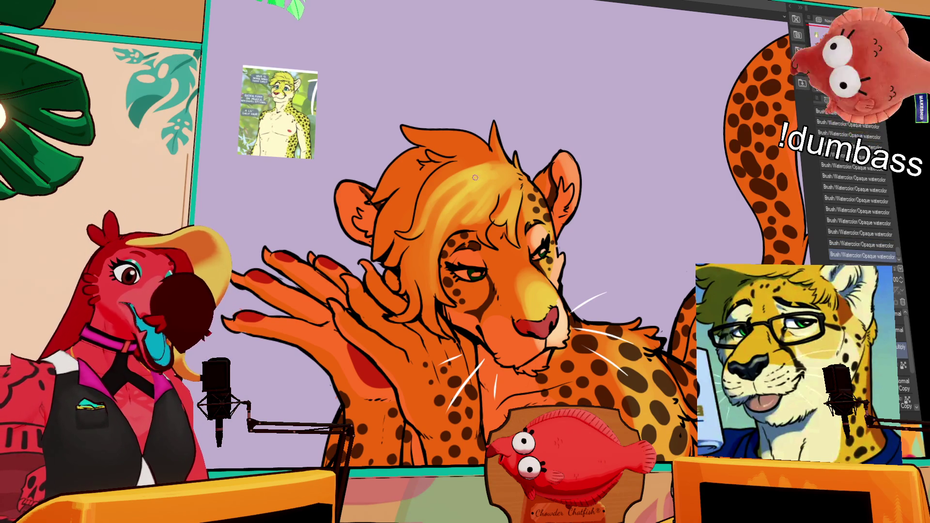
{"action": "mouse_move", "coordinate": [463, 201]}
{"action": "left_mouse_down"}
{"action": "mouse_move", "coordinate": [448, 184]}
{"action": "mouse_move", "coordinate": [507, 164]}
{"action": "left_mouse_up"}
{"action": "mouse_move", "coordinate": [443, 167]}
{"action": "left_mouse_down"}
{"action": "mouse_move", "coordinate": [496, 175]}
{"action": "mouse_move", "coordinate": [440, 160]}
{"action": "left_mouse_up"}
{"action": "left_click_drag", "start_coordinate": [511, 177], "coordinate": [452, 177]}
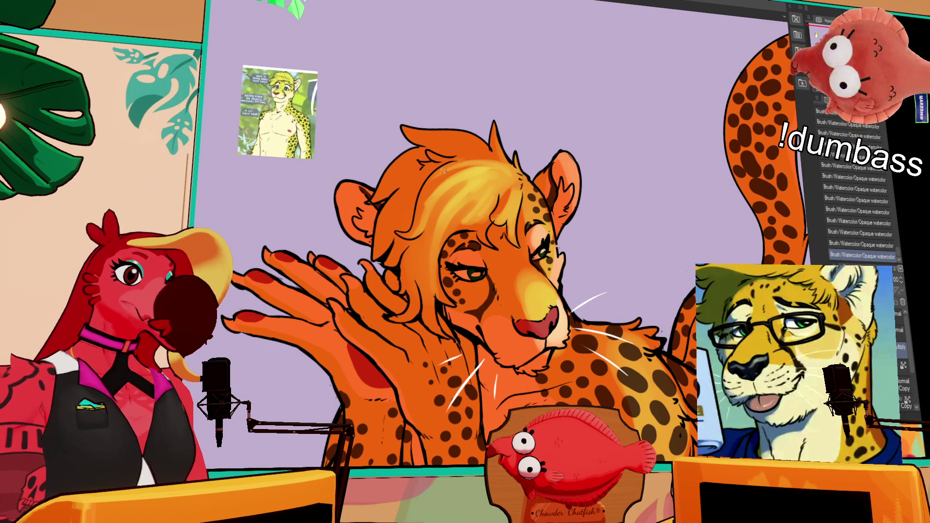
{"action": "key", "text": "ctrl+z"}
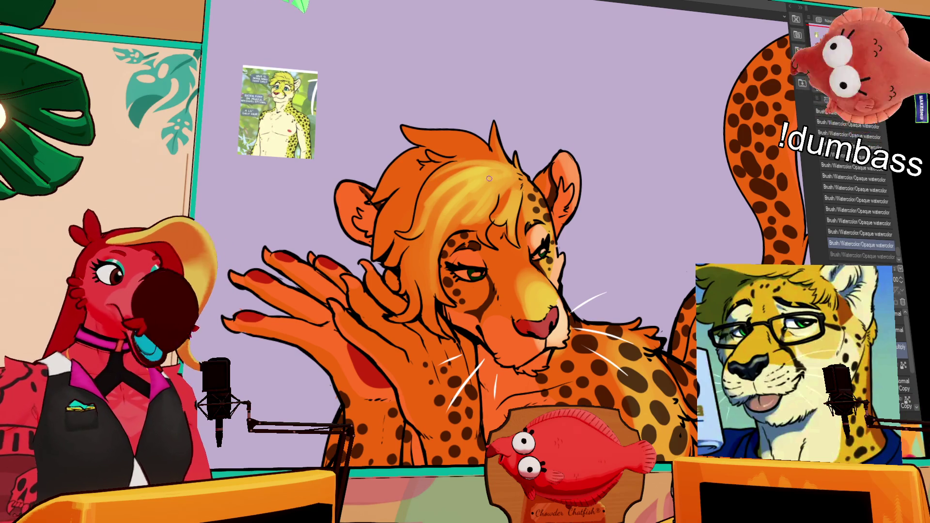
{"action": "left_click_drag", "start_coordinate": [485, 173], "coordinate": [511, 175]}
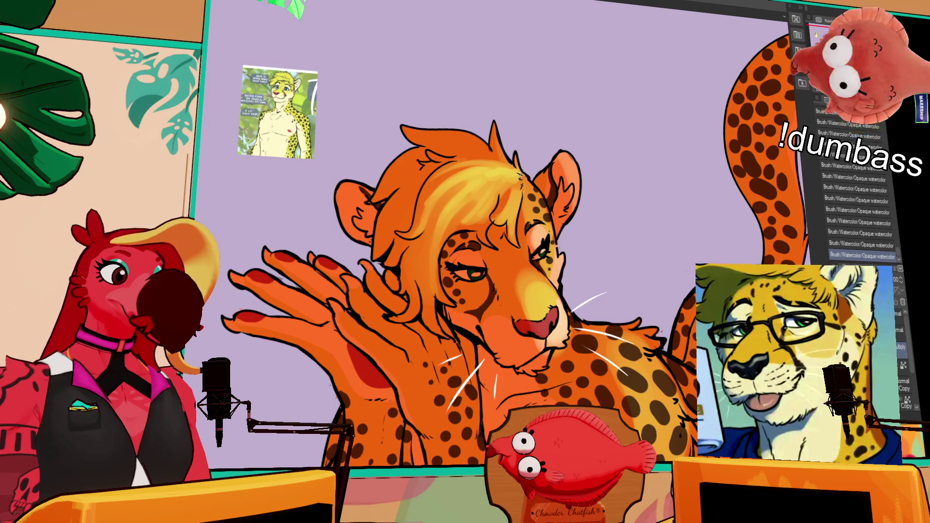
{"action": "left_click_drag", "start_coordinate": [587, 145], "coordinate": [591, 173]}
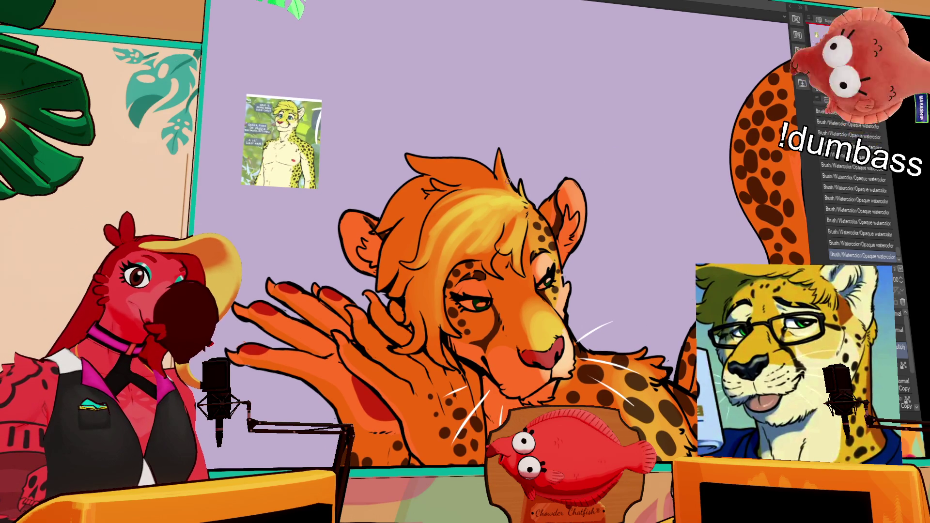
Step: Add a lighter patch on the hair and compare it with and without via undo/redo
{"action": "left_click_drag", "start_coordinate": [501, 166], "coordinate": [513, 197]}
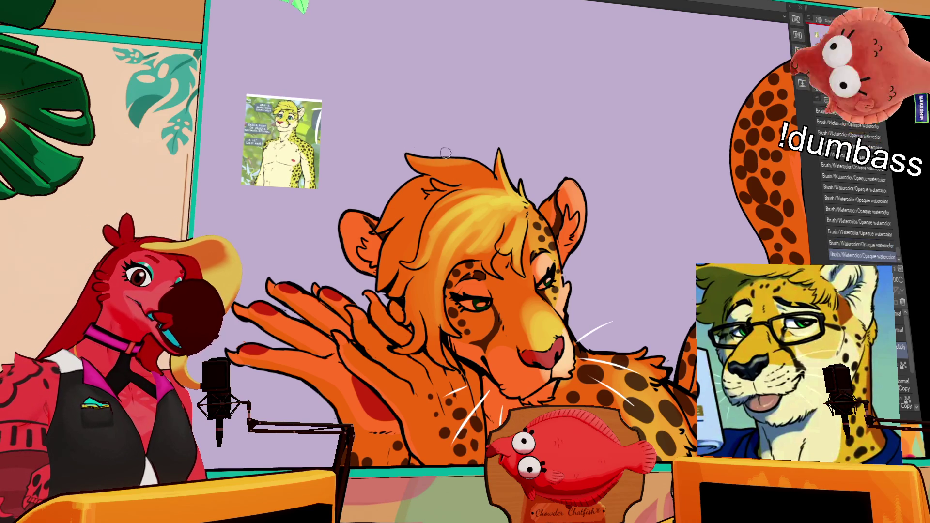
{"action": "mouse_move", "coordinate": [463, 153]}
{"action": "left_mouse_down"}
{"action": "mouse_move", "coordinate": [484, 179]}
{"action": "mouse_move", "coordinate": [503, 175]}
{"action": "left_mouse_up"}
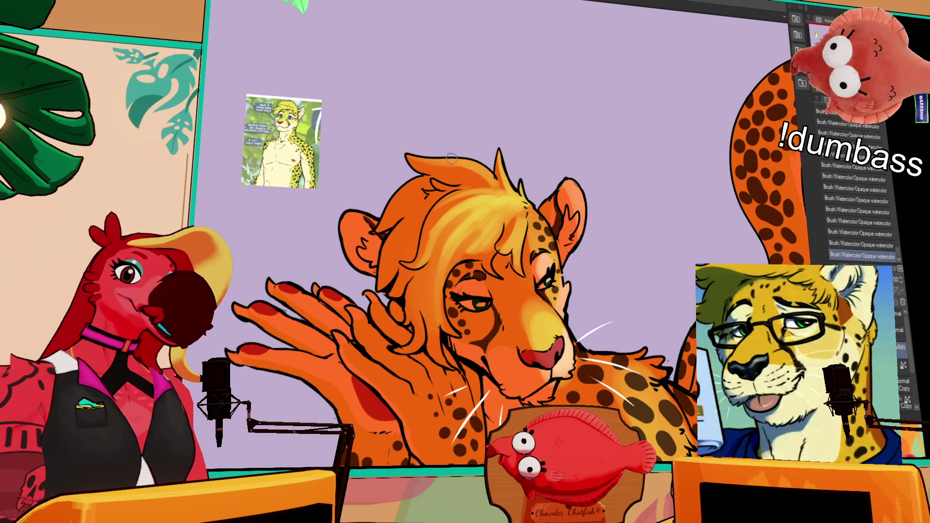
{"action": "key", "text": "ctrl+z"}
{"action": "key", "text": "ctrl+y"}
{"action": "key", "text": "ctrl+z"}
{"action": "key", "text": "ctrl+y"}
{"action": "key", "text": "ctrl+z"}
{"action": "key", "text": "ctrl+y"}
{"action": "key", "text": "ctrl+z"}
{"action": "key", "text": "ctrl+y"}
{"action": "scroll", "coordinate": [572, 161], "scroll_direction": "down", "scroll_amount": 1}
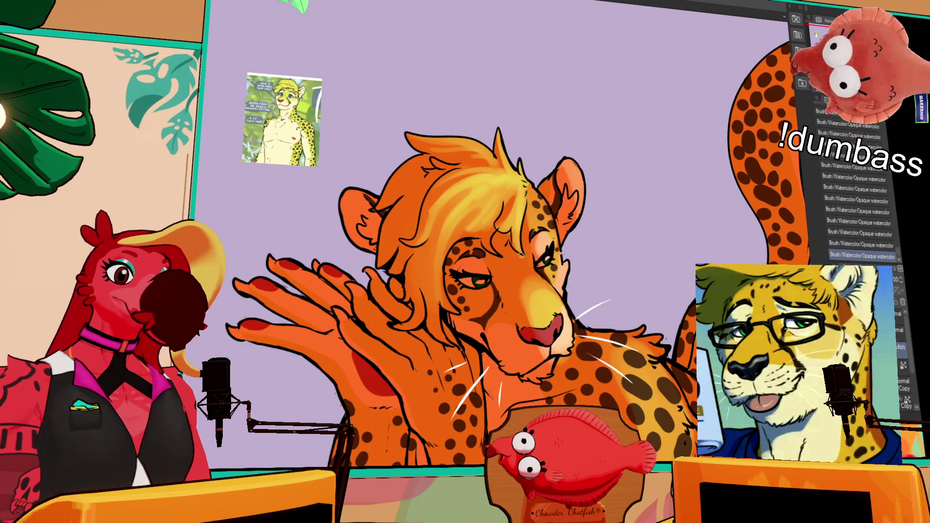
Step: Add further highlight strokes to the hair while moving the view toward the face
{"action": "left_click_drag", "start_coordinate": [511, 208], "coordinate": [498, 216]}
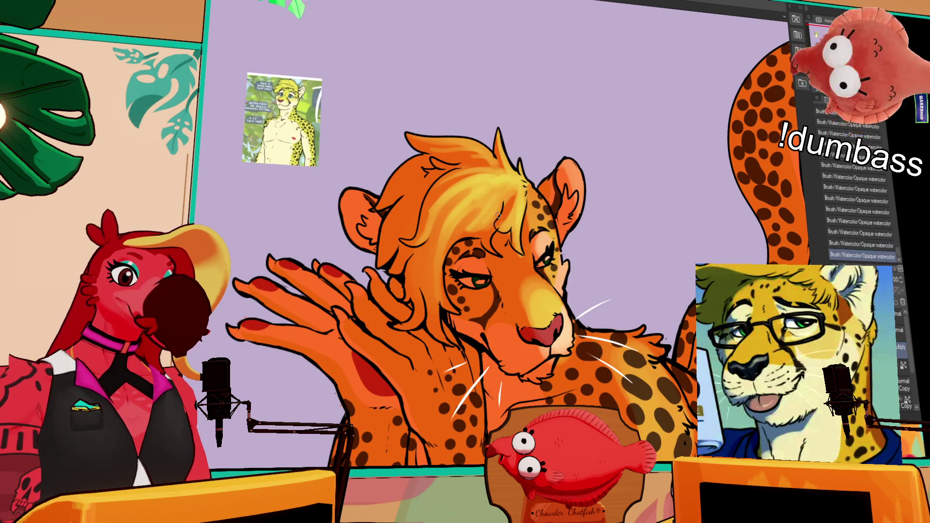
{"action": "left_click_drag", "start_coordinate": [495, 254], "coordinate": [492, 251]}
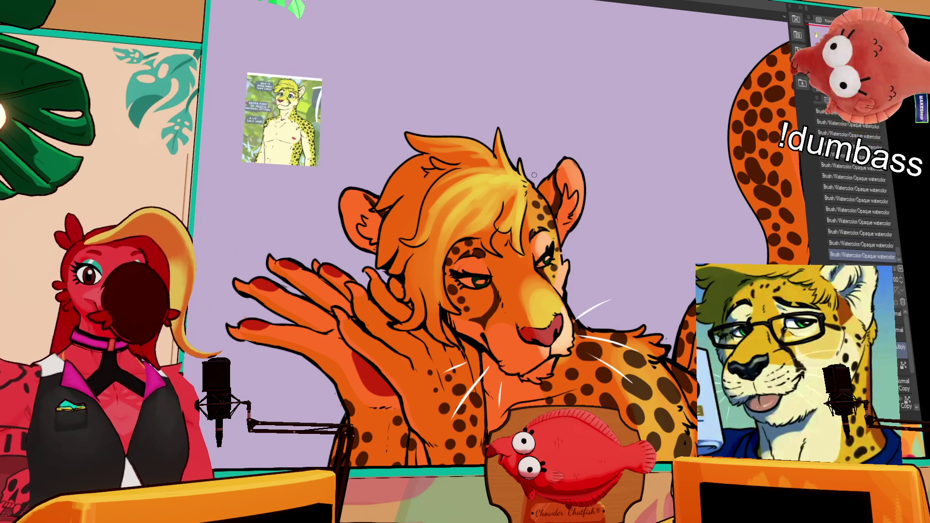
{"action": "key", "text": "ctrl+z"}
{"action": "left_click_drag", "start_coordinate": [602, 246], "coordinate": [562, 136]}
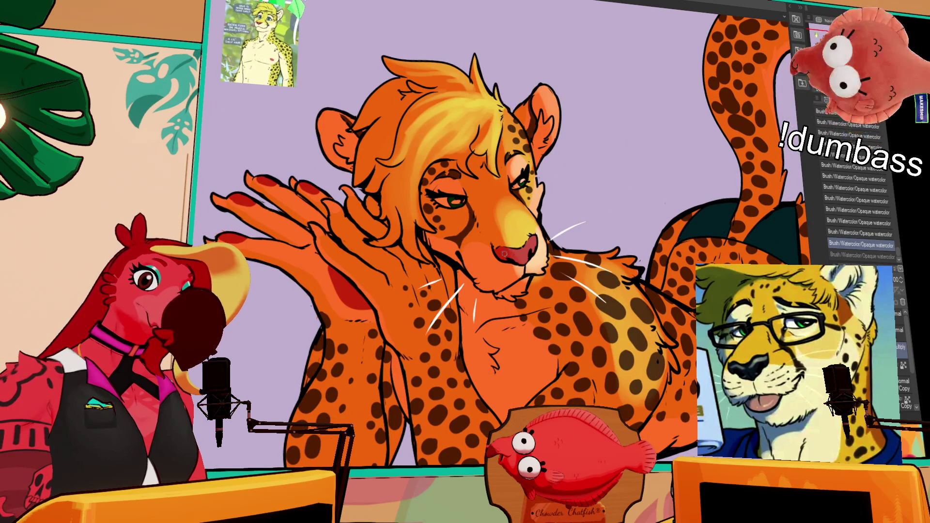
{"action": "key", "text": "ctrl+y"}
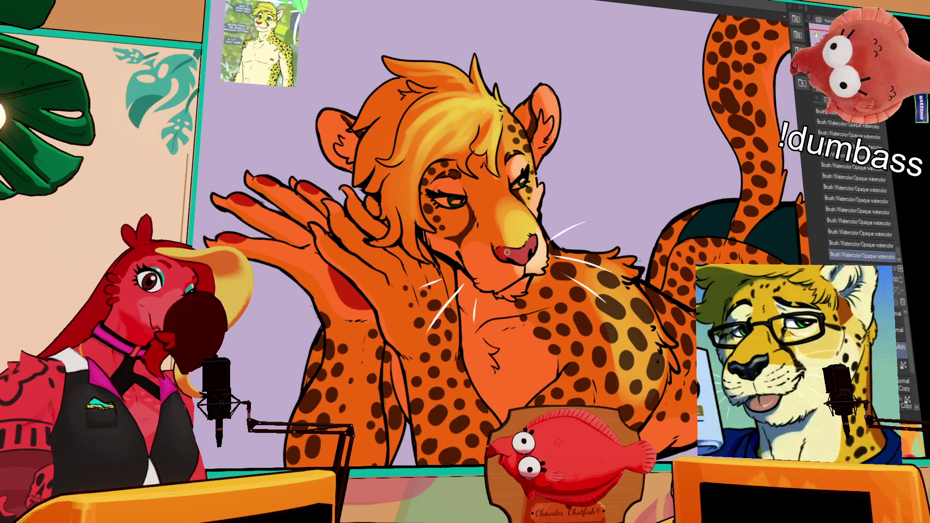
{"action": "left_click_drag", "start_coordinate": [513, 226], "coordinate": [514, 255]}
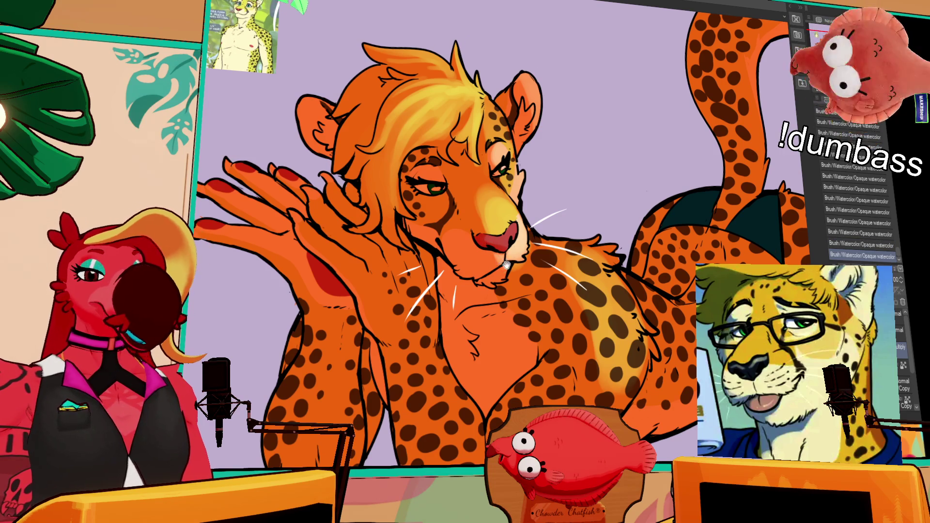
{"action": "left_click_drag", "start_coordinate": [507, 265], "coordinate": [502, 260]}
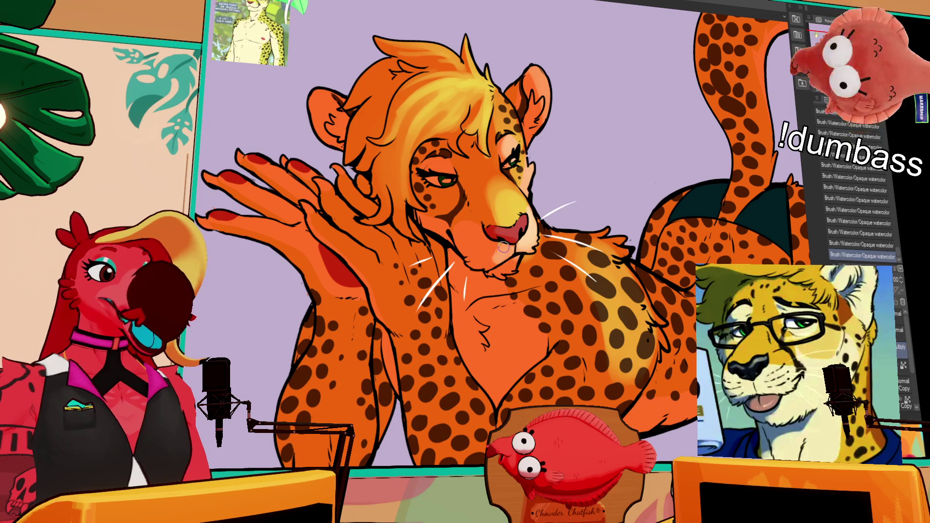
Step: Keep the light touch near the nose and muzzle after comparing it with undo/redo
{"action": "key", "text": "ctrl+z"}
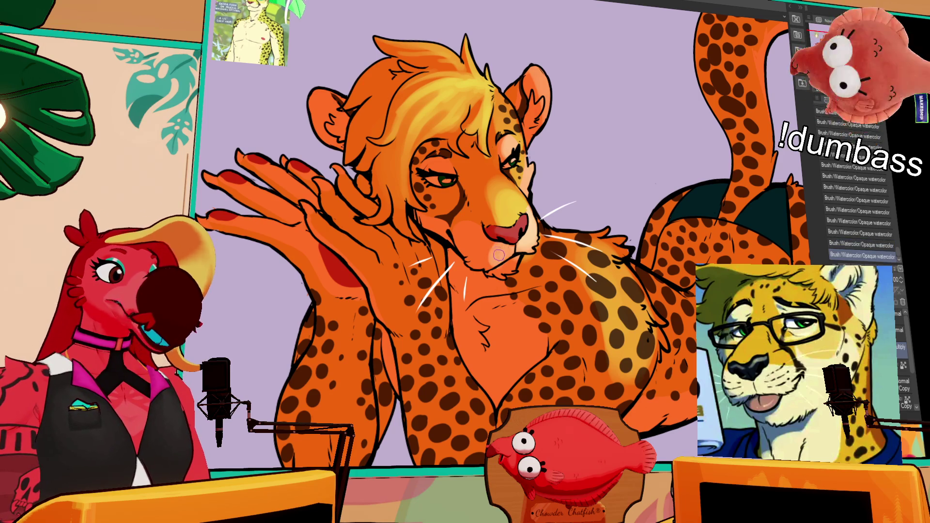
{"action": "key", "text": "ctrl+y"}
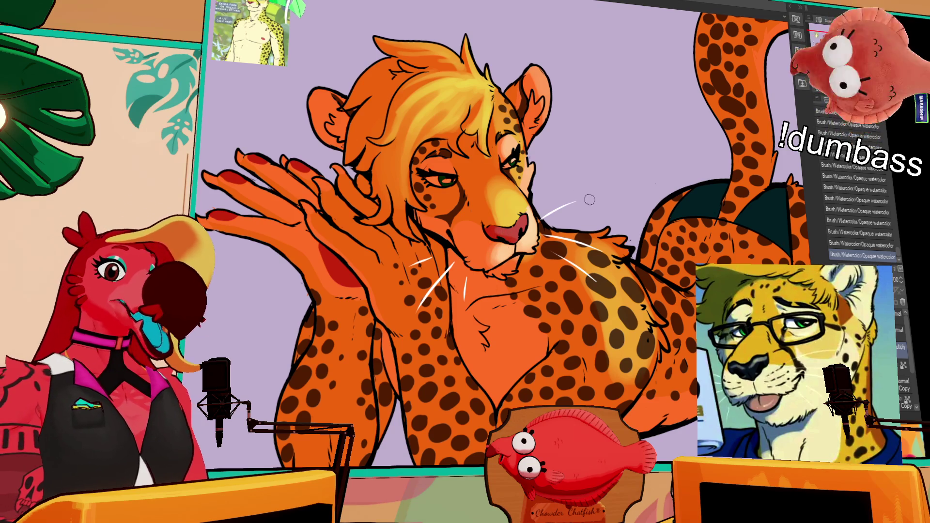
{"action": "key", "text": "ctrl+z"}
{"action": "key", "text": "ctrl+y"}
{"action": "key", "text": "ctrl+z"}
{"action": "key", "text": "ctrl+y"}
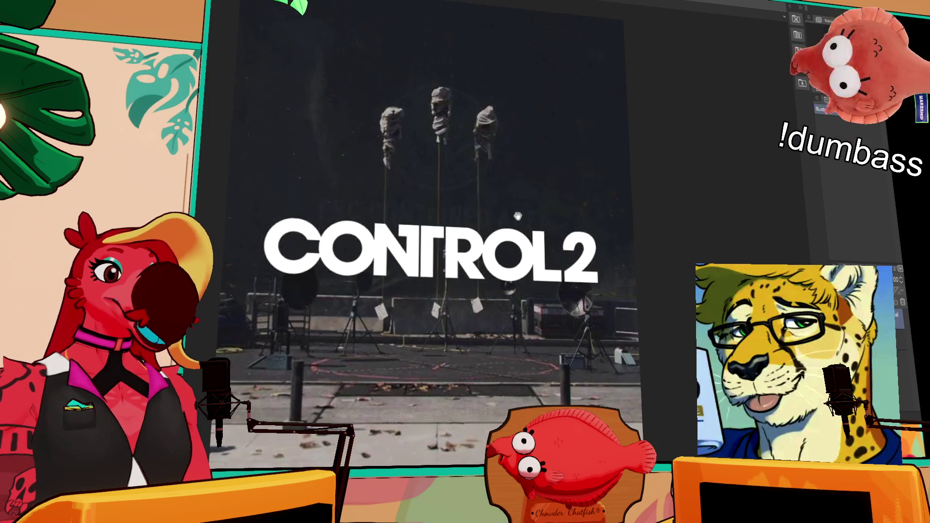
Step: Return from the Control 2 trailer to the cheetah canvas and undo the last change
{"action": "left_click_drag", "start_coordinate": [573, 249], "coordinate": [566, 214]}
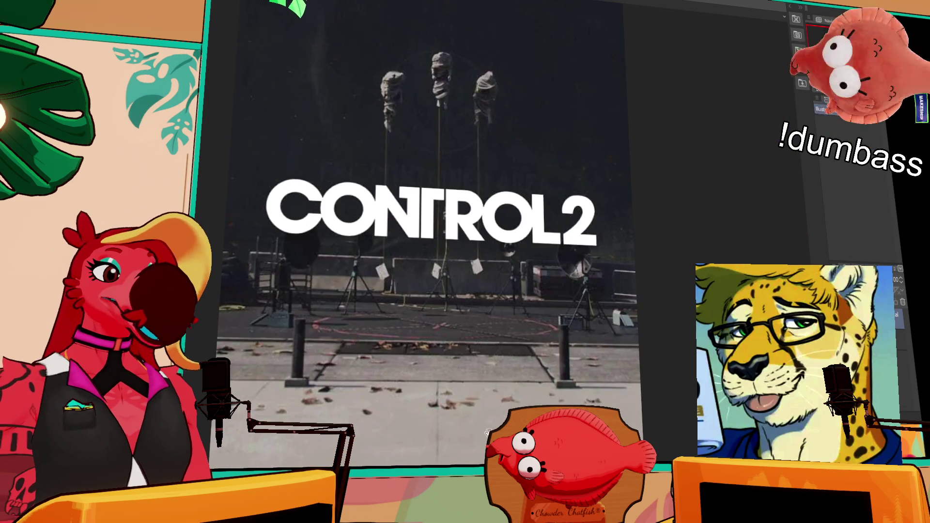
{"action": "mouse_move", "coordinate": [419, 345]}
{"action": "left_mouse_down"}
{"action": "mouse_move", "coordinate": [509, 305]}
{"action": "mouse_move", "coordinate": [291, 291]}
{"action": "mouse_move", "coordinate": [386, 277]}
{"action": "left_mouse_up"}
{"action": "key", "text": "ctrl+z"}
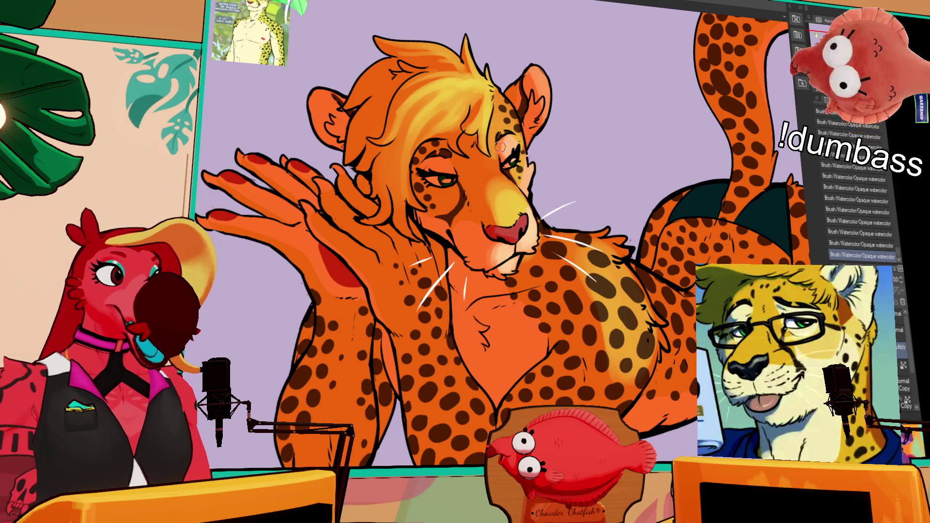
Step: Zoom in on the face and compare the last watercolour stroke with and without it
{"action": "left_click_drag", "start_coordinate": [500, 145], "coordinate": [630, 202]}
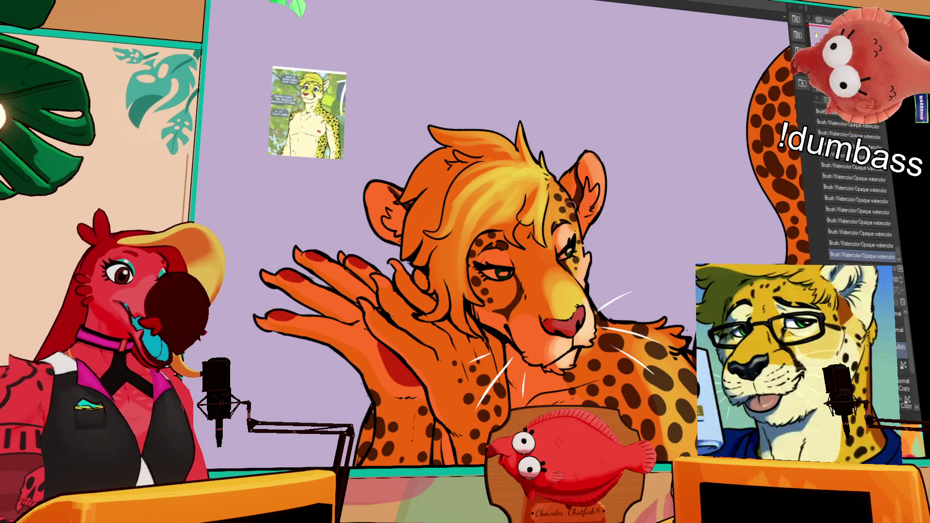
{"action": "key", "text": "ctrl+z"}
{"action": "key", "text": "ctrl+y"}
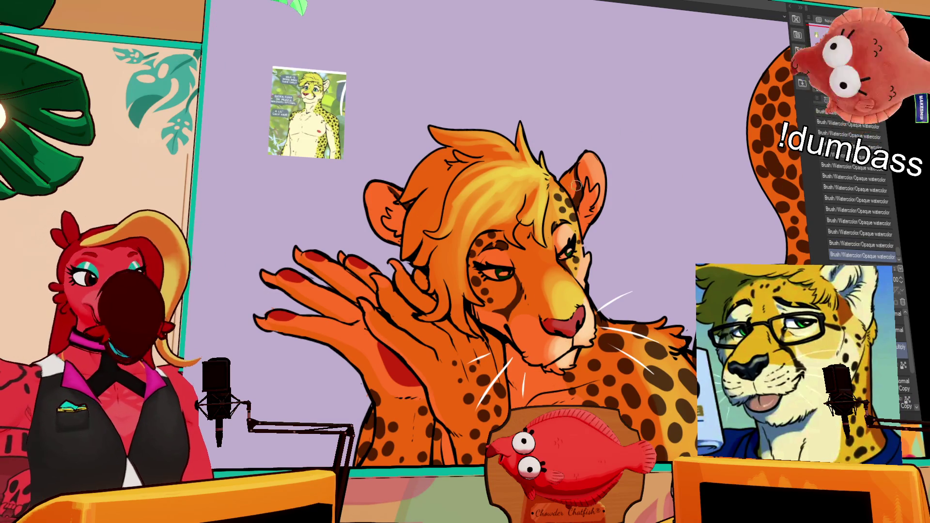
{"action": "key", "text": "ctrl+z"}
{"action": "key", "text": "ctrl+y"}
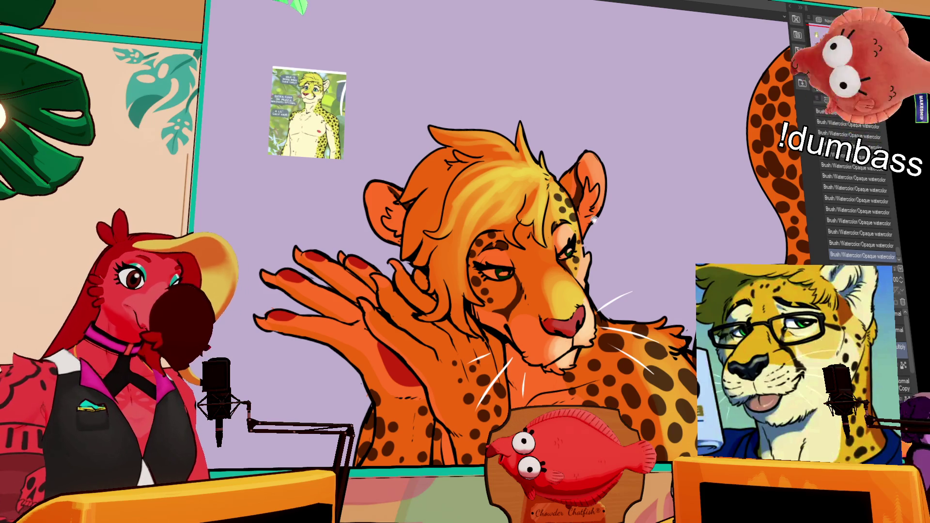
Step: Paint a short highlight across the muzzle and zoom out with Ctrl+minus
{"action": "left_click_drag", "start_coordinate": [506, 261], "coordinate": [499, 237]}
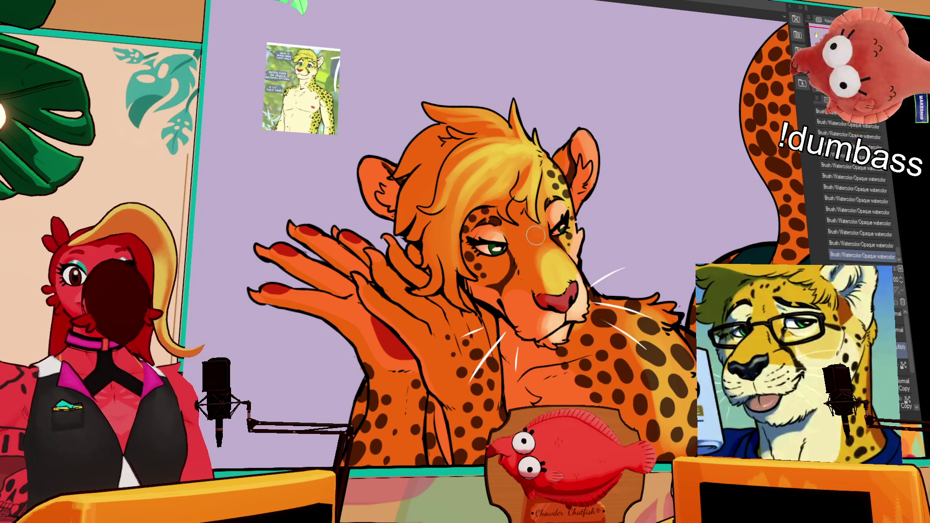
{"action": "left_click_drag", "start_coordinate": [553, 271], "coordinate": [557, 242]}
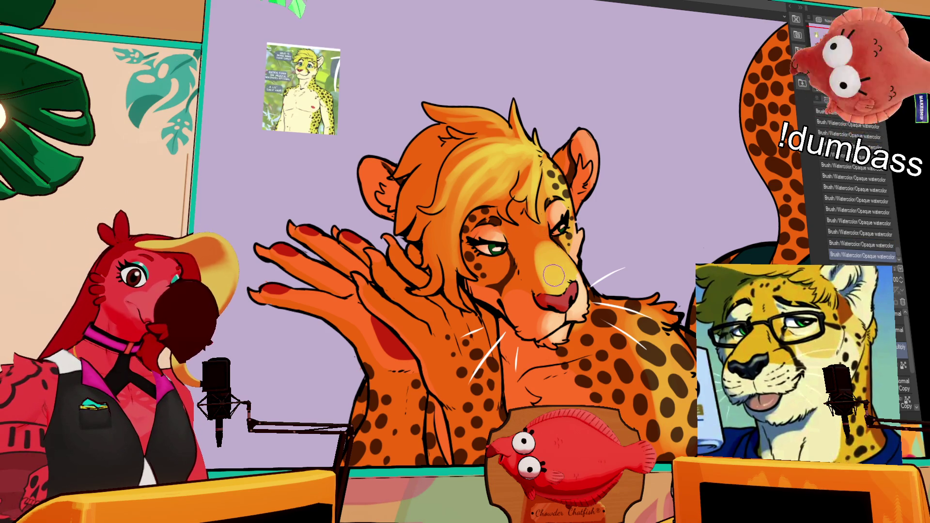
{"action": "key", "text": "ctrl+minus"}
{"action": "key", "text": "ctrl+minus"}
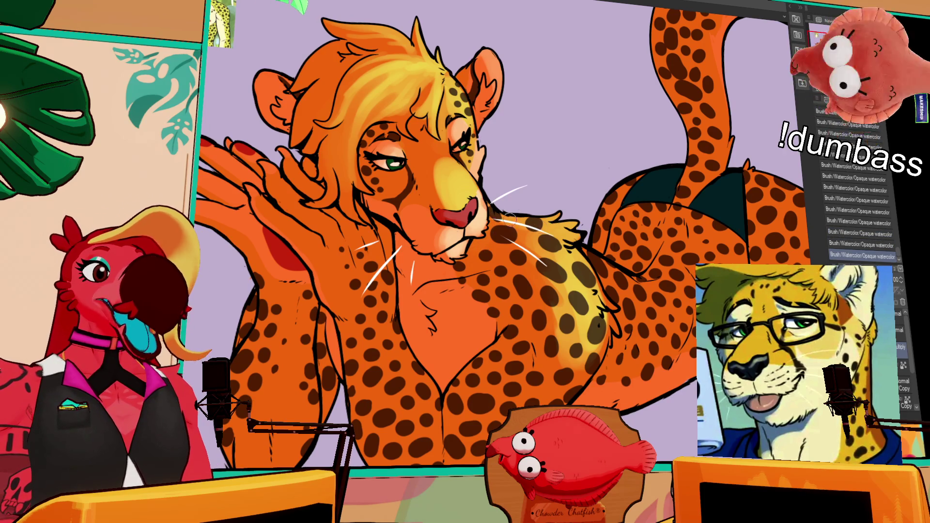
Step: Pan to centre the chest, then hide the colouring to leave only black lineart
{"action": "left_click_drag", "start_coordinate": [585, 293], "coordinate": [582, 288]}
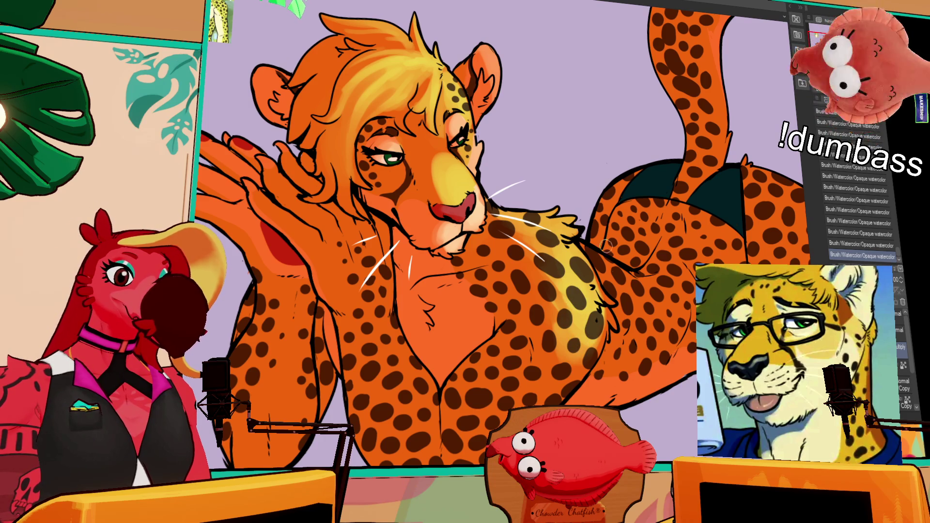
{"action": "left_click_drag", "start_coordinate": [581, 301], "coordinate": [583, 278]}
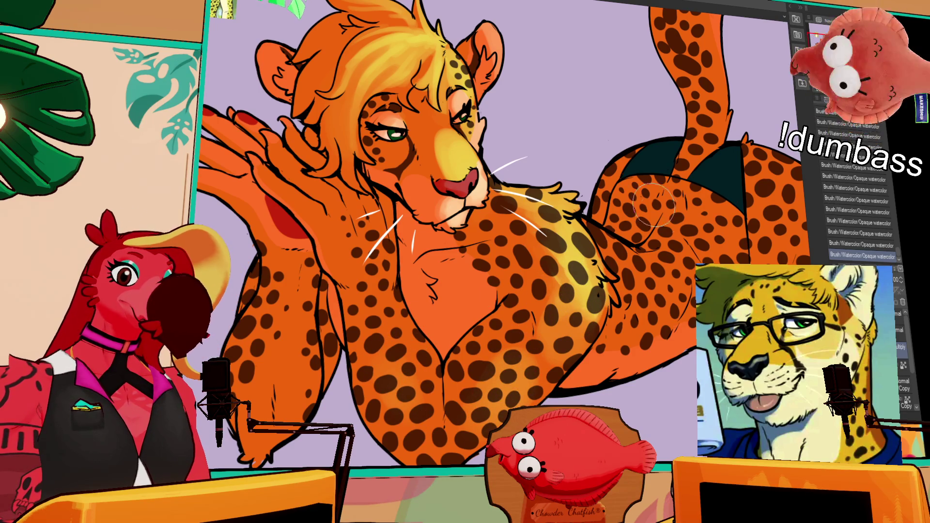
{"action": "left_click_drag", "start_coordinate": [654, 206], "coordinate": [552, 276]}
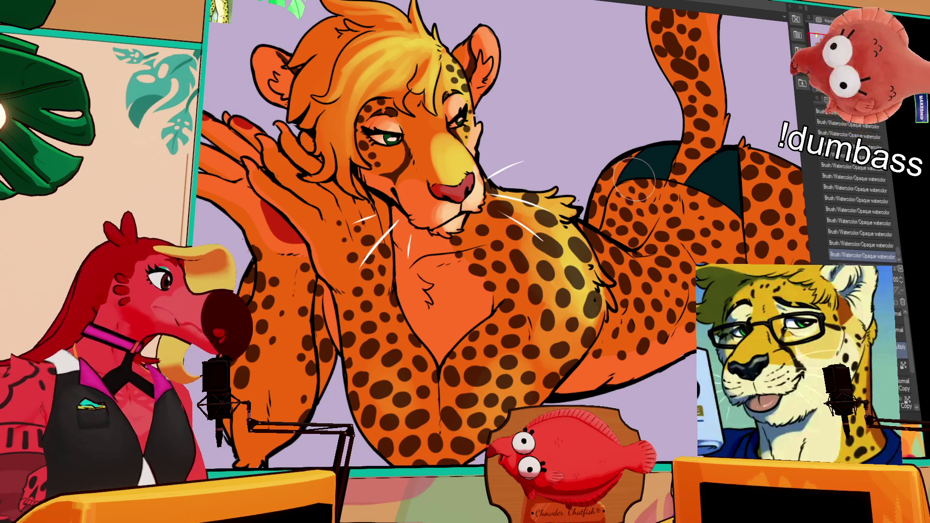
{"action": "left_click_drag", "start_coordinate": [635, 165], "coordinate": [581, 271]}
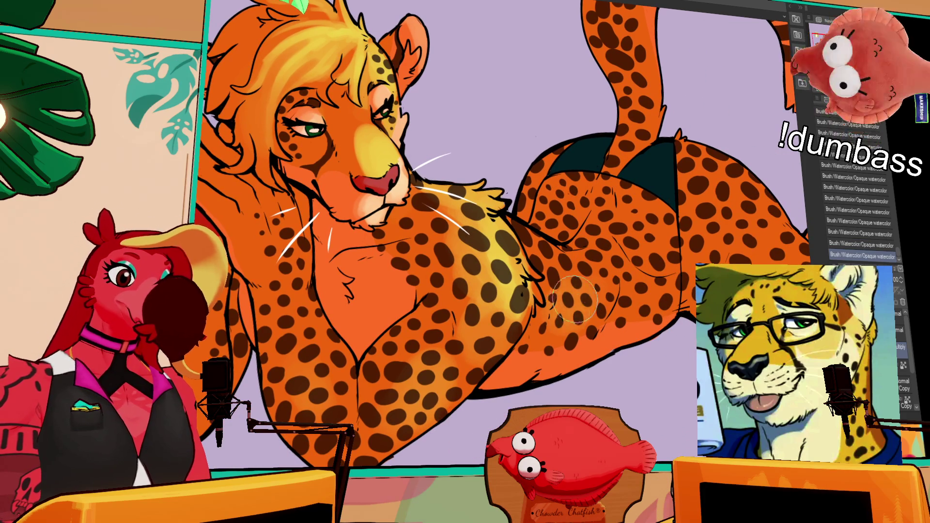
{"action": "key", "text": "ctrl+z"}
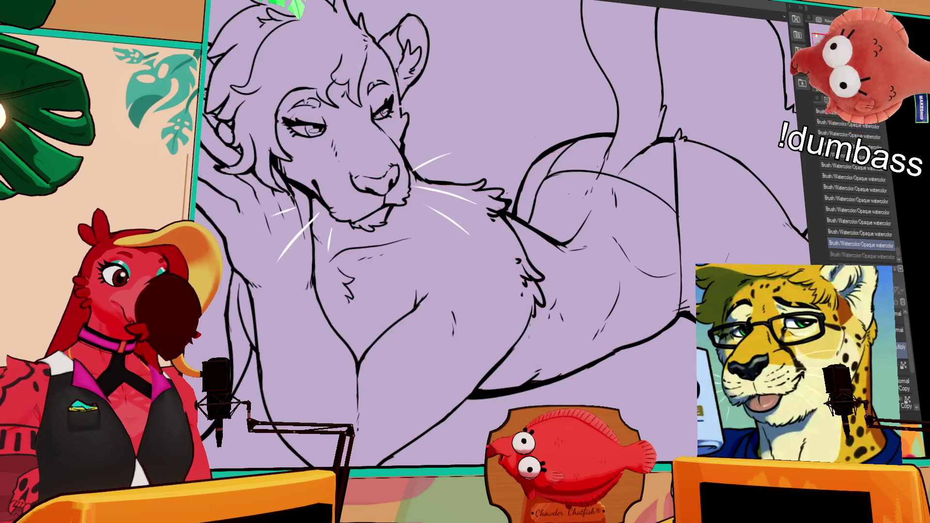
Step: Clip the red-orange layer and test lavender watercolour strokes on it, checking each with undo/redo
{"action": "key", "text": "ctrl+alt+g"}
{"action": "mouse_move", "coordinate": [562, 310]}
{"action": "left_mouse_down"}
{"action": "mouse_move", "coordinate": [561, 339]}
{"action": "mouse_move", "coordinate": [562, 300]}
{"action": "mouse_move", "coordinate": [575, 291]}
{"action": "mouse_move", "coordinate": [582, 306]}
{"action": "mouse_move", "coordinate": [557, 320]}
{"action": "mouse_move", "coordinate": [550, 346]}
{"action": "left_mouse_up"}
{"action": "key", "text": "ctrl+z"}
{"action": "key", "text": "ctrl+y"}
{"action": "key", "text": "ctrl+z"}
{"action": "key", "text": "ctrl+y"}
{"action": "key", "text": "ctrl+z"}
{"action": "key", "text": "ctrl+y"}
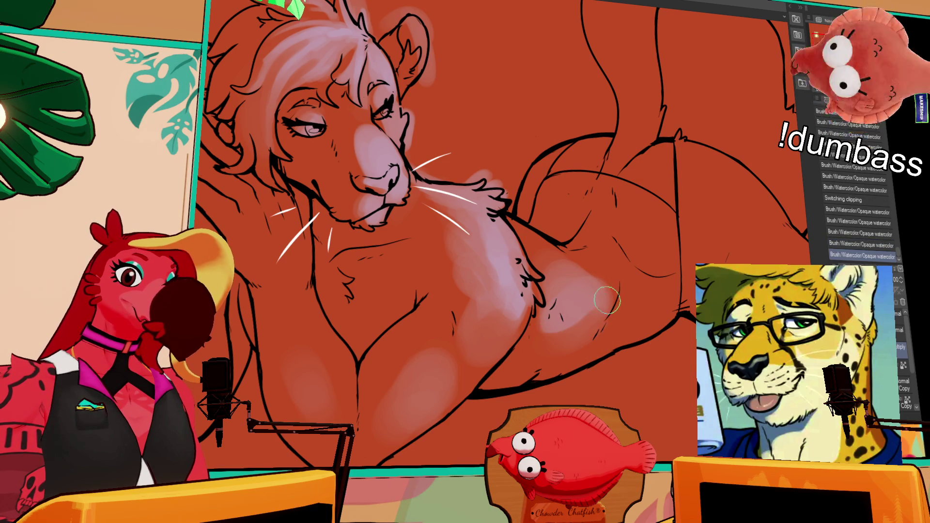
{"action": "left_click_drag", "start_coordinate": [546, 328], "coordinate": [561, 294]}
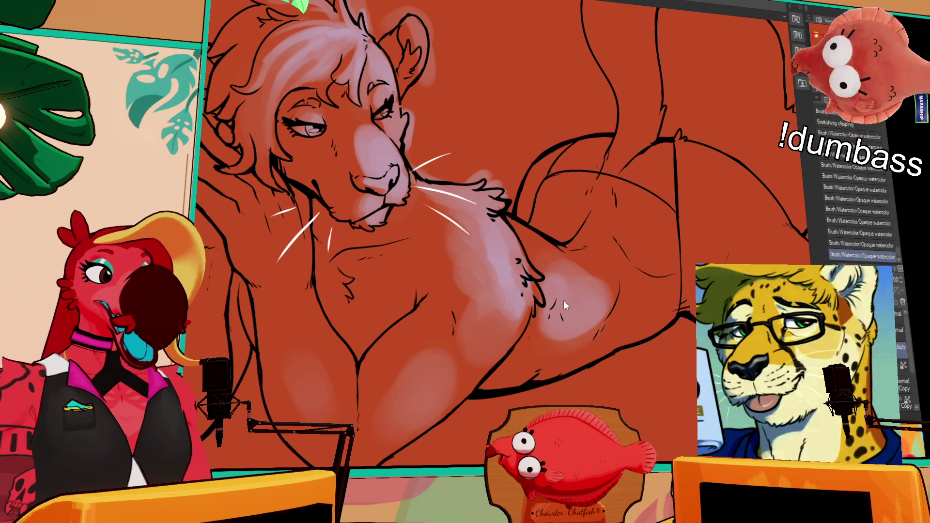
{"action": "key", "text": "ctrl+z"}
{"action": "key", "text": "ctrl+y"}
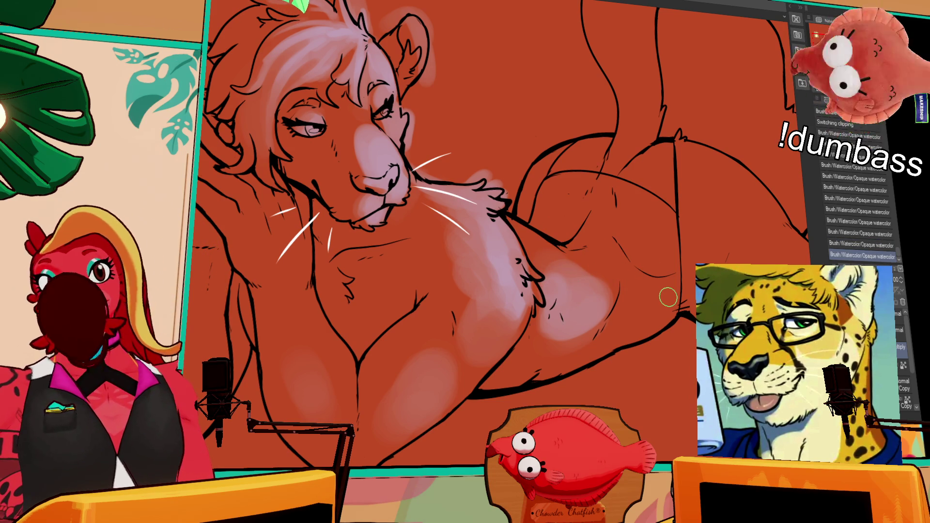
Step: Paint a lavender watercolour patch on the chest, then dab on the layer above
{"action": "left_click_drag", "start_coordinate": [547, 274], "coordinate": [543, 266]}
{"action": "key", "text": "ctrl+z"}
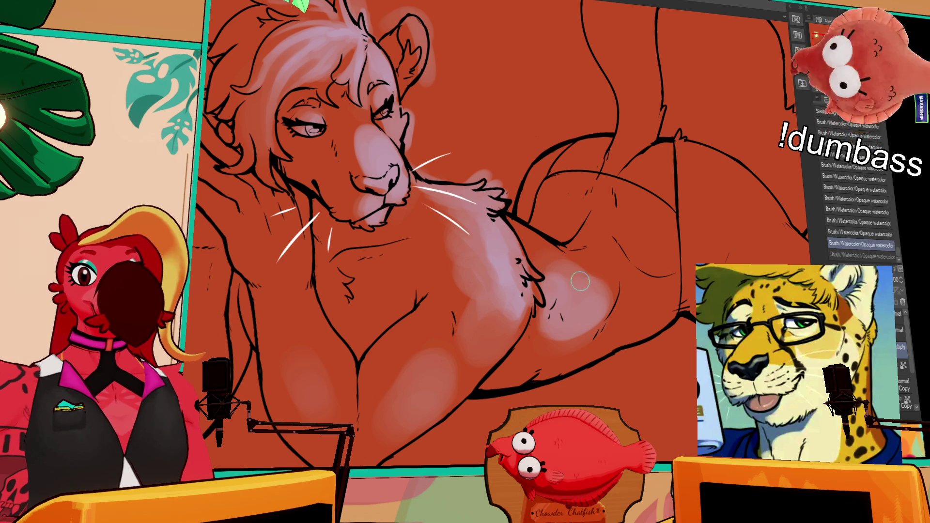
{"action": "scroll", "coordinate": [580, 281], "scroll_direction": "up", "scroll_amount": 1}
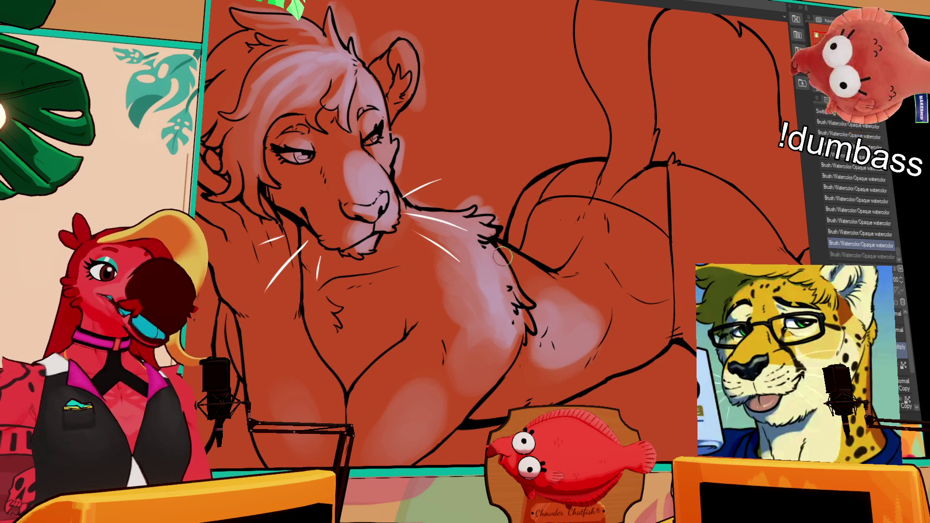
{"action": "left_click_drag", "start_coordinate": [501, 268], "coordinate": [517, 294]}
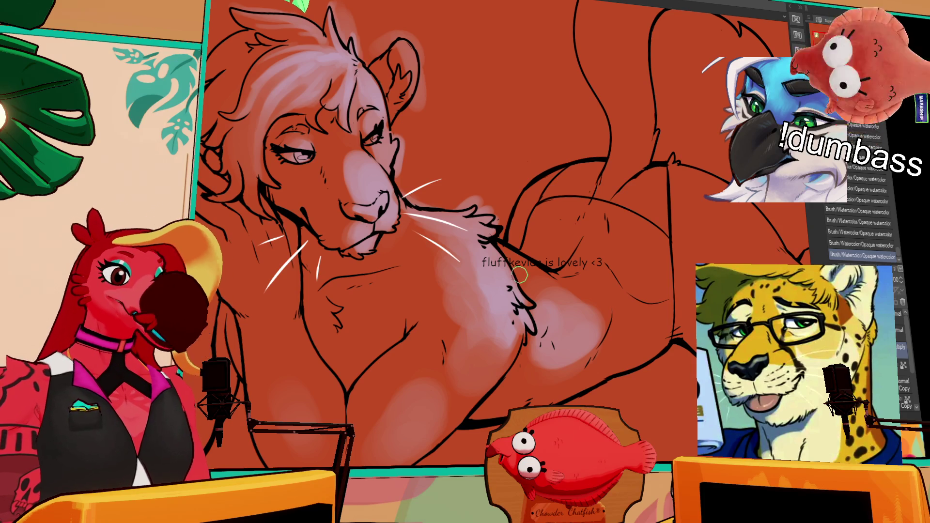
{"action": "left_click", "coordinate": [565, 324], "text": "ctrl"}
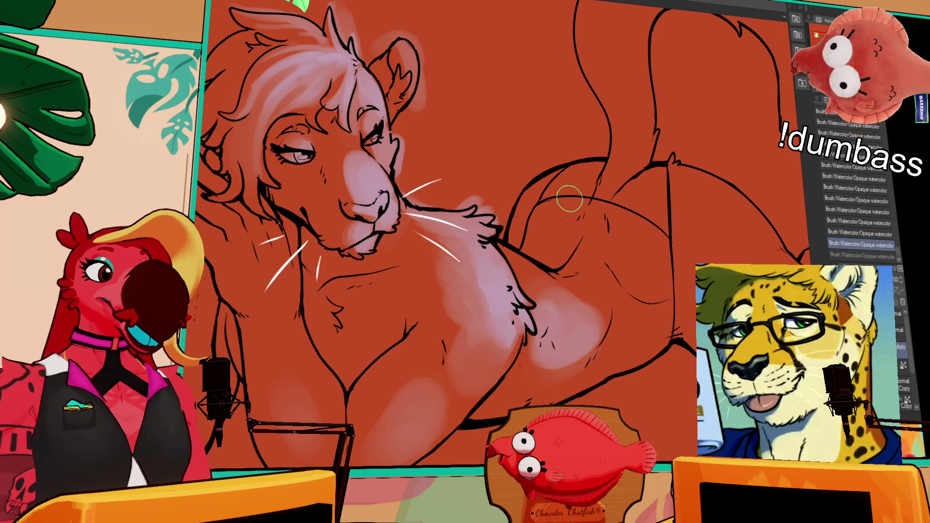
{"action": "left_click_drag", "start_coordinate": [574, 318], "coordinate": [575, 315]}
Step: Try pale lavender strokes on the body and haunch at a smaller brush size, undoing them
{"action": "key", "text": "ctrl+z"}
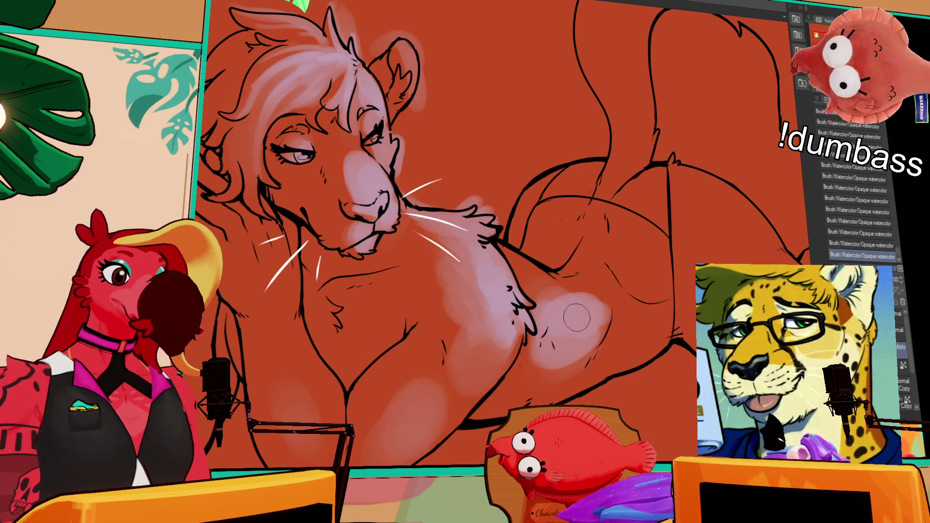
{"action": "mouse_move", "coordinate": [574, 303]}
{"action": "left_mouse_down"}
{"action": "mouse_move", "coordinate": [603, 290]}
{"action": "mouse_move", "coordinate": [557, 339]}
{"action": "mouse_move", "coordinate": [582, 339]}
{"action": "mouse_move", "coordinate": [528, 361]}
{"action": "mouse_move", "coordinate": [598, 315]}
{"action": "mouse_move", "coordinate": [589, 322]}
{"action": "left_mouse_up"}
{"action": "key", "text": "ctrl+z"}
{"action": "key", "text": "ctrl+z"}
{"action": "key", "text": "ctrl+z"}
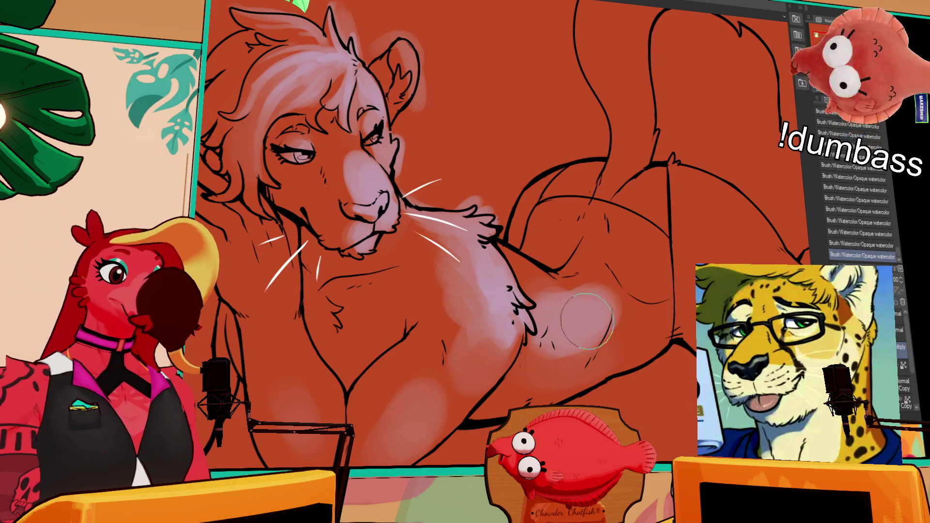
{"action": "key", "text": "["}
{"action": "mouse_move", "coordinate": [634, 260]}
{"action": "left_mouse_down"}
{"action": "mouse_move", "coordinate": [637, 274]}
{"action": "mouse_move", "coordinate": [654, 279]}
{"action": "mouse_move", "coordinate": [644, 242]}
{"action": "mouse_move", "coordinate": [708, 213]}
{"action": "mouse_move", "coordinate": [681, 269]}
{"action": "left_mouse_up"}
{"action": "key", "text": "]"}
{"action": "key", "text": "ctrl+z"}
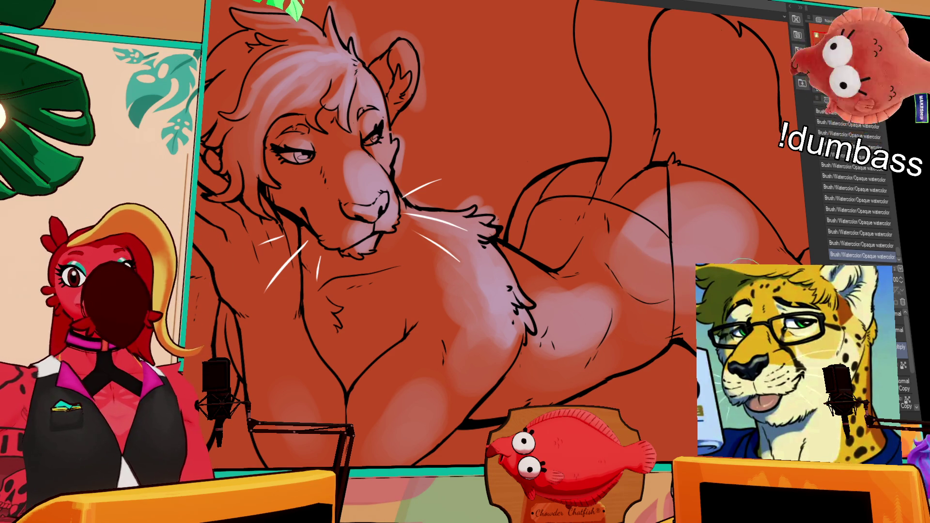
Step: Paint soft lavender watercolour light across the haunch
{"action": "mouse_move", "coordinate": [627, 233]}
{"action": "left_mouse_down"}
{"action": "mouse_move", "coordinate": [647, 295]}
{"action": "mouse_move", "coordinate": [639, 257]}
{"action": "left_mouse_up"}
{"action": "mouse_move", "coordinate": [717, 242]}
{"action": "left_mouse_down"}
{"action": "mouse_move", "coordinate": [688, 213]}
{"action": "mouse_move", "coordinate": [738, 235]}
{"action": "left_mouse_up"}
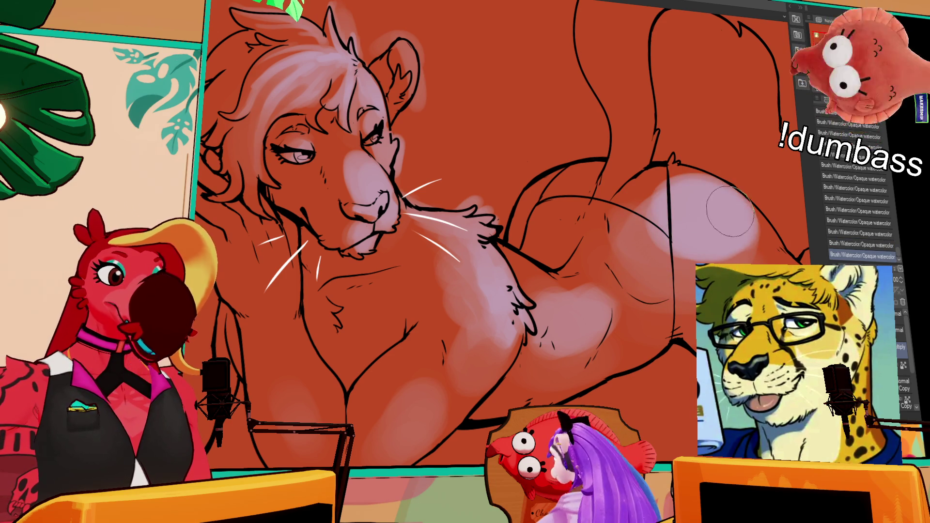
{"action": "key", "text": "ctrl+z"}
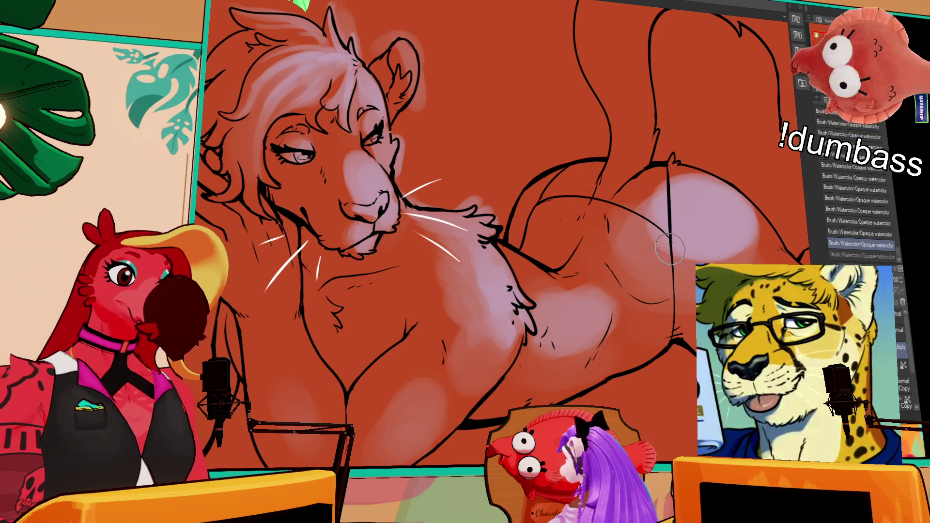
{"action": "key", "text": "ctrl+y"}
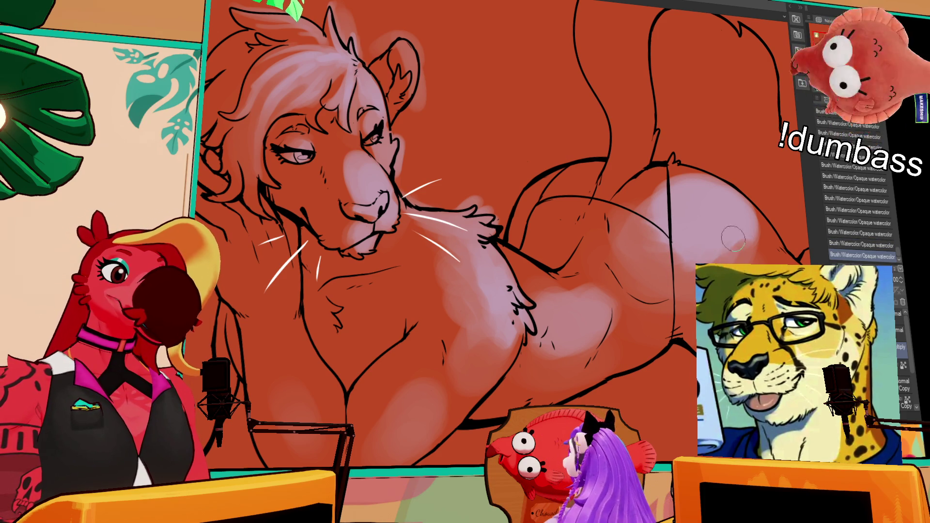
Step: Add lavender watercolour light along the back, checking the hips and head
{"action": "scroll", "coordinate": [706, 246], "scroll_direction": "right", "scroll_amount": 3}
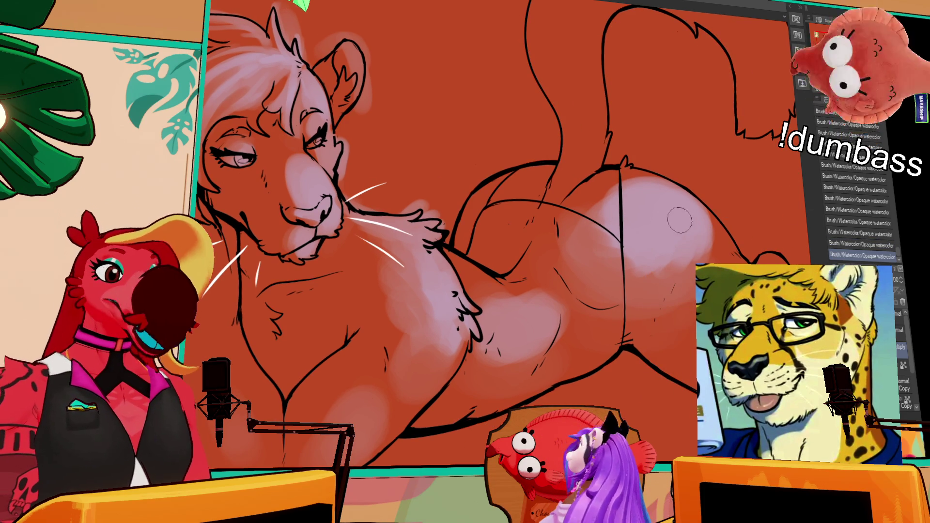
{"action": "mouse_move", "coordinate": [477, 189]}
{"action": "left_mouse_down"}
{"action": "mouse_move", "coordinate": [567, 167]}
{"action": "mouse_move", "coordinate": [521, 174]}
{"action": "left_mouse_up"}
{"action": "scroll", "coordinate": [678, 145], "scroll_direction": "right", "scroll_amount": 4}
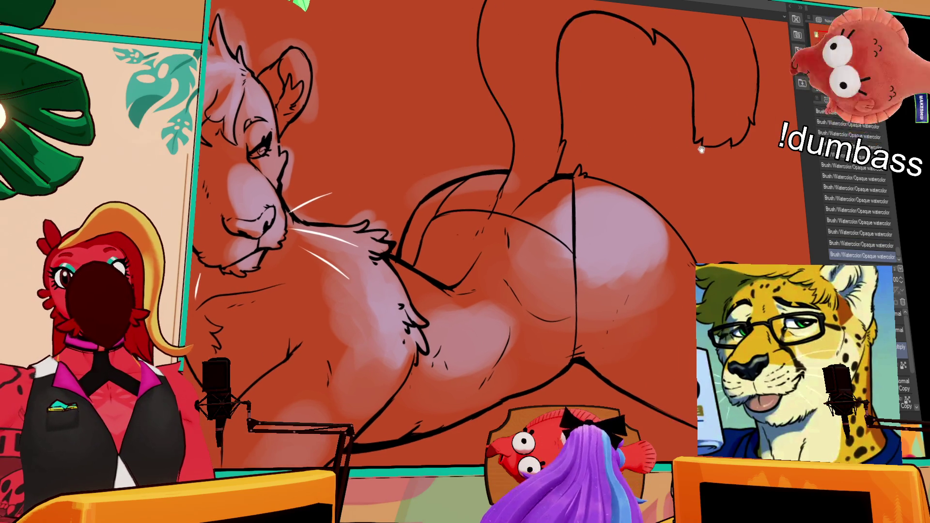
{"action": "left_click_drag", "start_coordinate": [740, 163], "coordinate": [658, 175]}
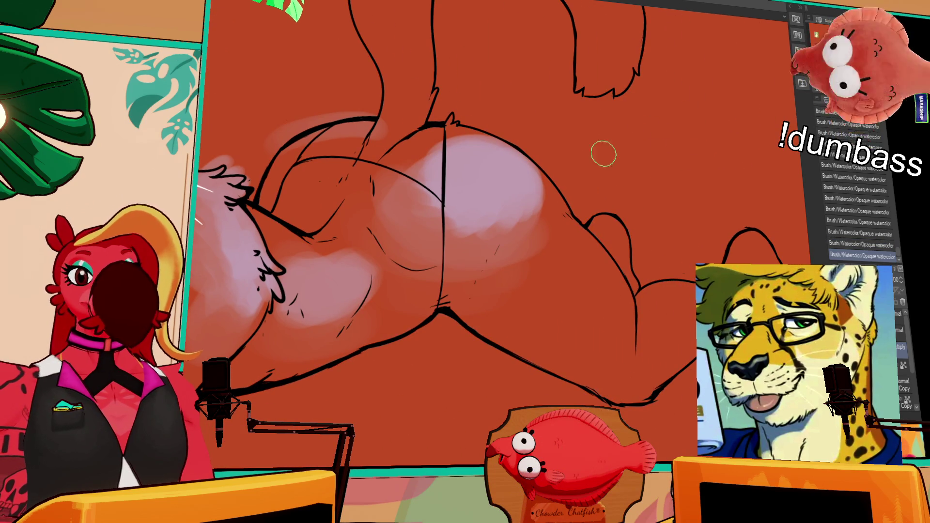
{"action": "scroll", "coordinate": [603, 154], "scroll_direction": "down", "scroll_amount": 1}
{"action": "key", "text": "ctrl+z"}
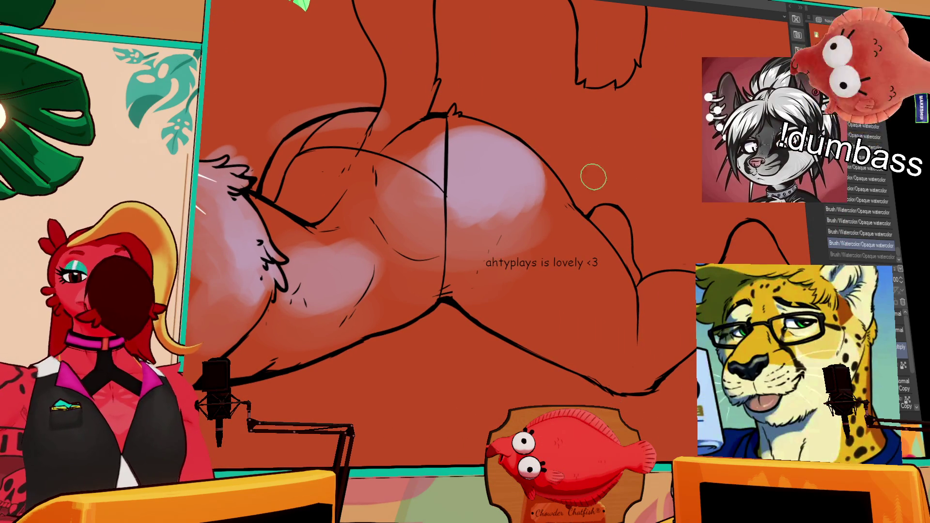
{"action": "key", "text": "ctrl+y"}
{"action": "mouse_move", "coordinate": [522, 183]}
{"action": "left_mouse_down"}
{"action": "mouse_move", "coordinate": [633, 202]}
{"action": "mouse_move", "coordinate": [706, 139]}
{"action": "left_mouse_up"}
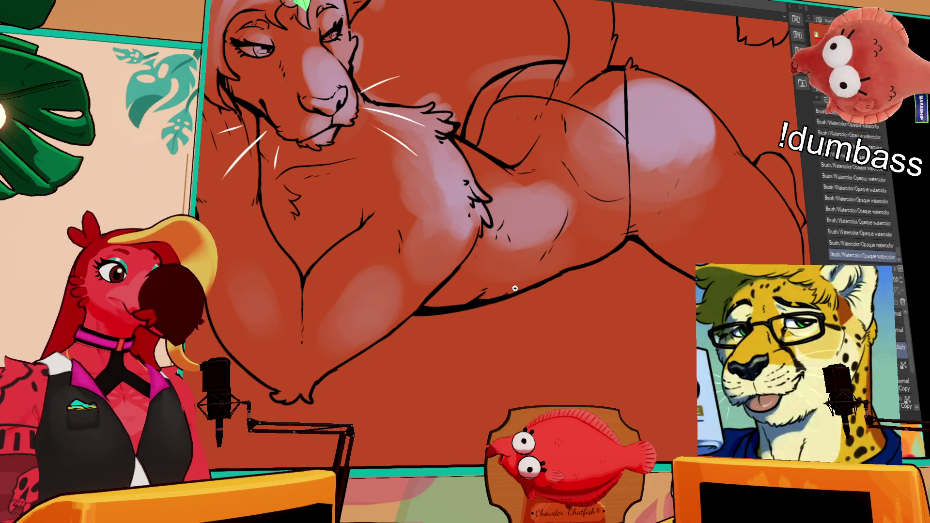
{"action": "scroll", "coordinate": [509, 293], "scroll_direction": "up", "scroll_amount": 1}
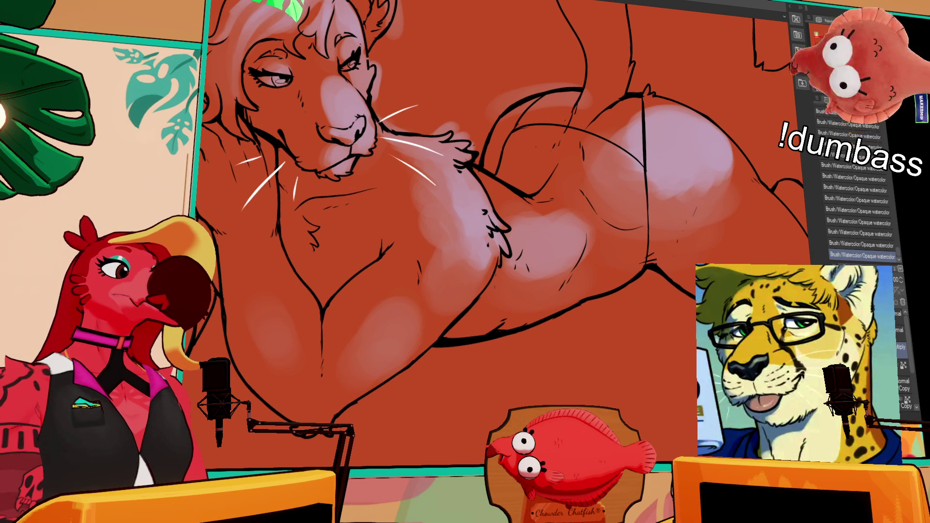
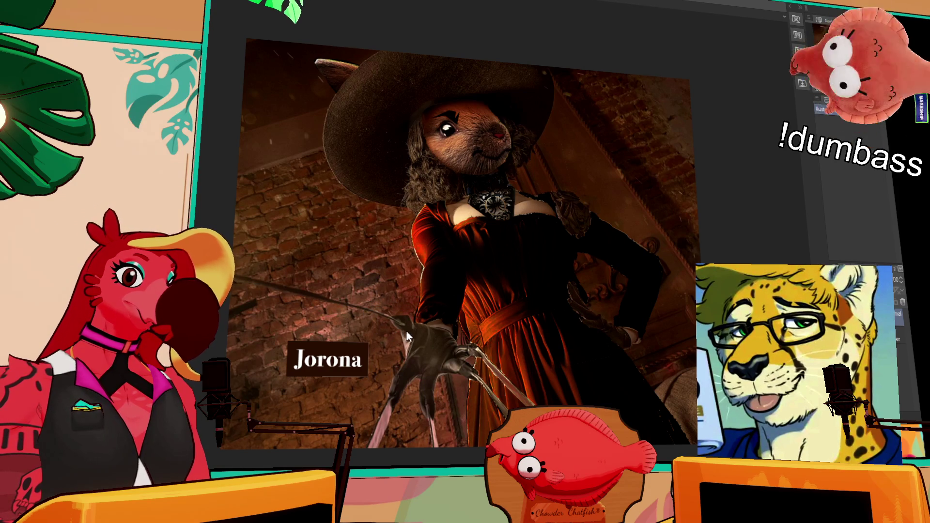
Step: Switch to the costumed-man reference photo and pan and zoom around to inspect it
{"action": "key", "text": "ctrl+Tab"}
{"action": "left_click_drag", "start_coordinate": [477, 131], "coordinate": [478, 140]}
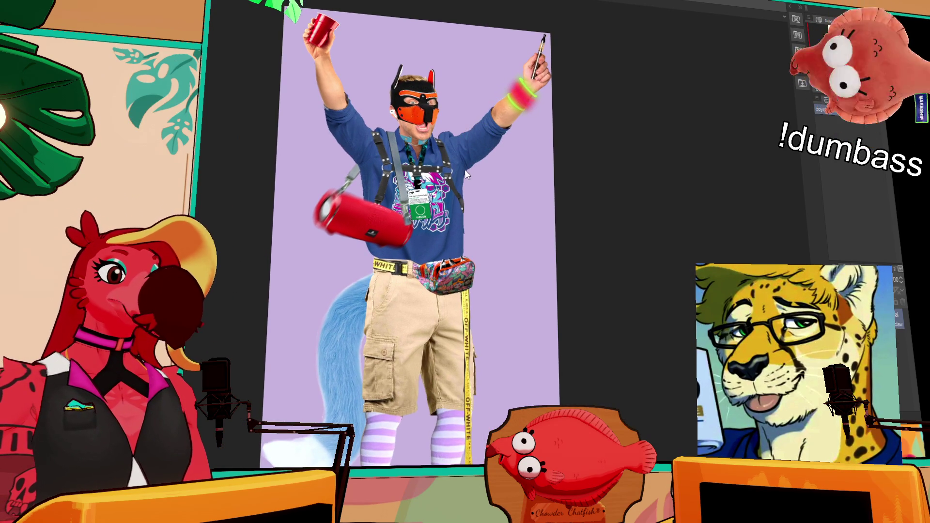
{"action": "scroll", "coordinate": [453, 157], "scroll_direction": "up", "scroll_amount": 2}
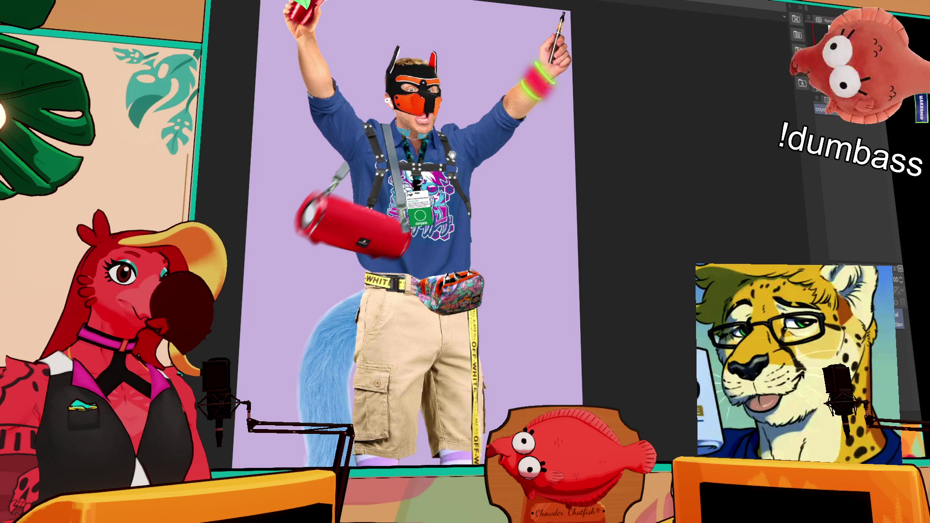
{"action": "left_click_drag", "start_coordinate": [452, 155], "coordinate": [469, 179]}
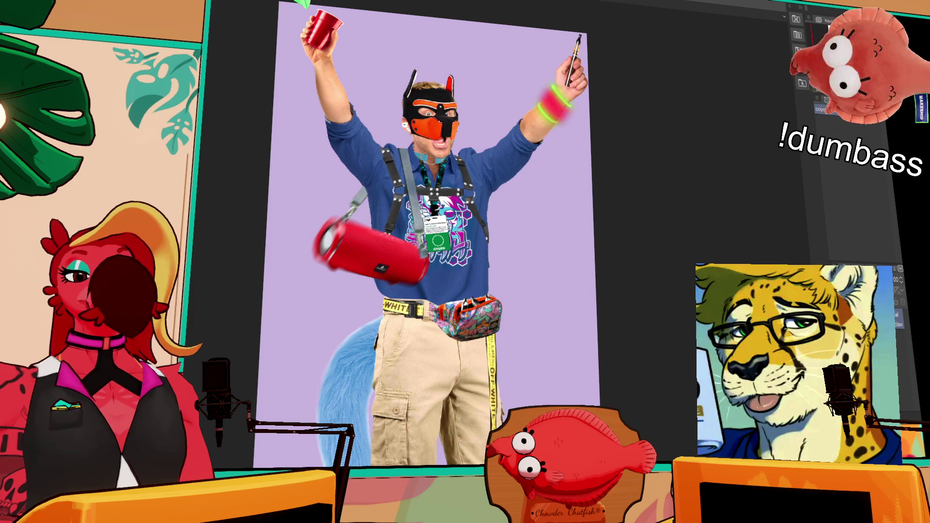
{"action": "scroll", "coordinate": [445, 51], "scroll_direction": "up", "scroll_amount": 3}
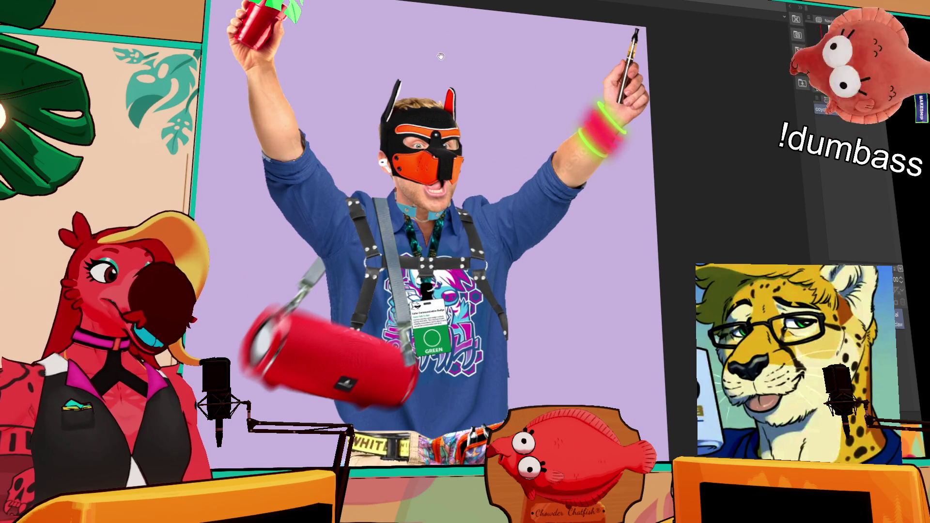
{"action": "scroll", "coordinate": [533, 83], "scroll_direction": "down", "scroll_amount": 5}
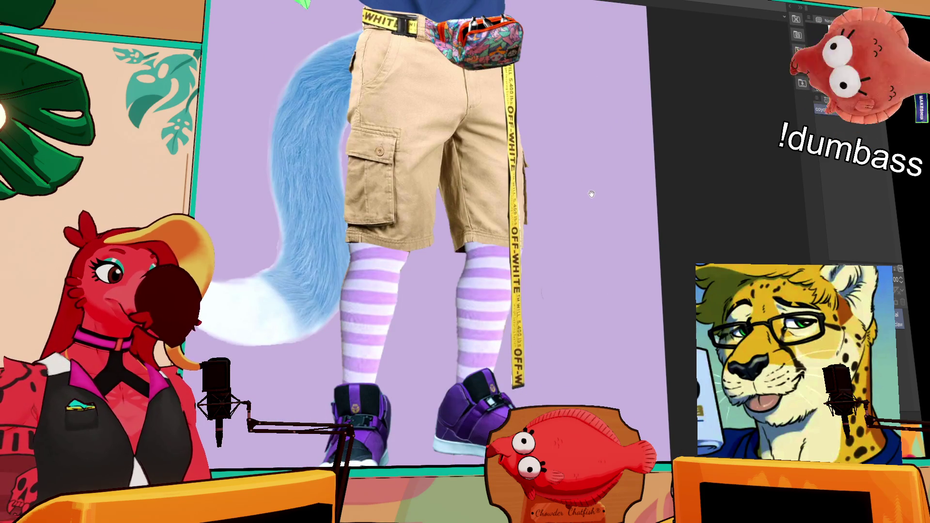
{"action": "scroll", "coordinate": [591, 194], "scroll_direction": "up", "scroll_amount": 2}
{"action": "scroll", "coordinate": [557, 211], "scroll_direction": "down", "scroll_amount": 3}
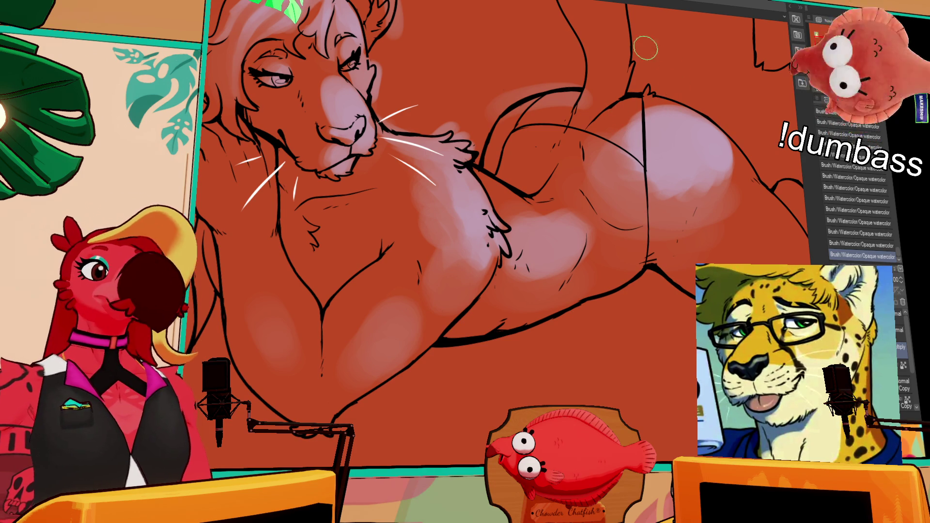
Step: Brush a pale pink Opaque watercolor wash up the tail, retrying the stroke until it fits
{"action": "scroll", "coordinate": [526, 148], "scroll_direction": "up", "scroll_amount": 3}
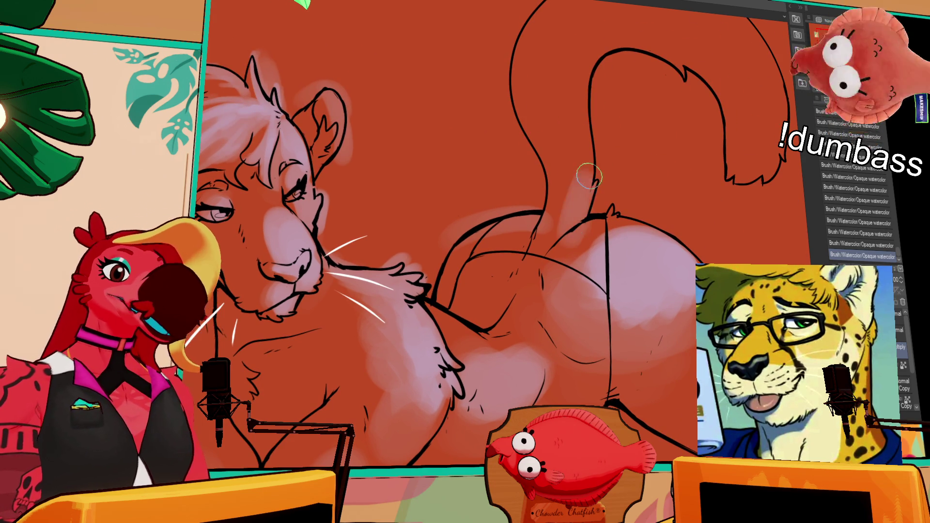
{"action": "key", "text": "ctrl+z"}
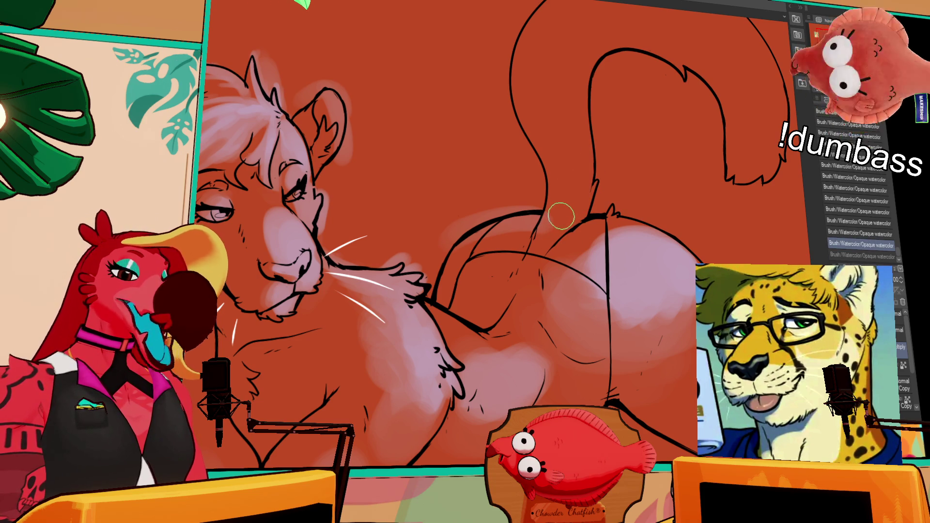
{"action": "mouse_move", "coordinate": [548, 237]}
{"action": "left_mouse_down"}
{"action": "mouse_move", "coordinate": [542, 278]}
{"action": "mouse_move", "coordinate": [562, 252]}
{"action": "left_mouse_up"}
{"action": "key", "text": "ctrl+z"}
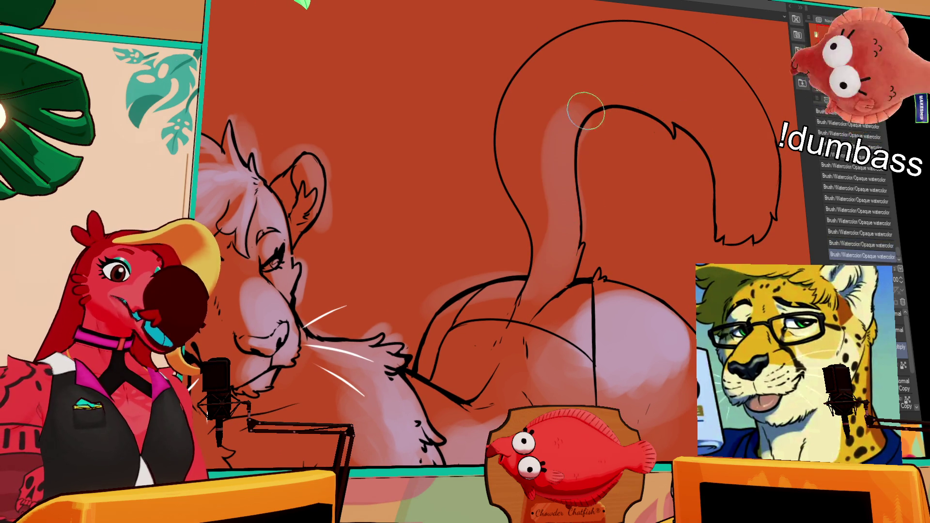
{"action": "left_click_drag", "start_coordinate": [535, 293], "coordinate": [581, 124]}
{"action": "key", "text": "ctrl+z"}
{"action": "mouse_move", "coordinate": [536, 295]}
{"action": "left_mouse_down"}
{"action": "mouse_move", "coordinate": [557, 108]}
{"action": "mouse_move", "coordinate": [620, 72]}
{"action": "left_mouse_up"}
{"action": "key", "text": "ctrl+z"}
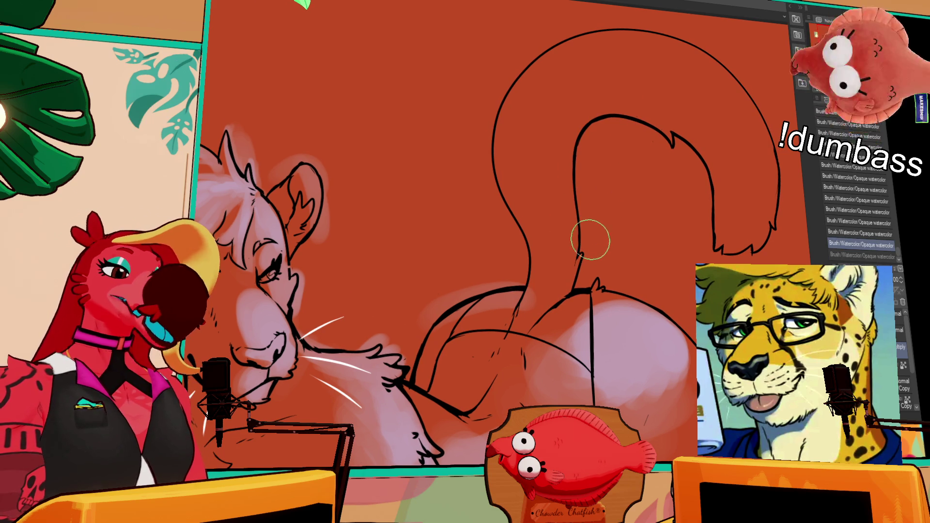
{"action": "left_click_drag", "start_coordinate": [532, 307], "coordinate": [576, 216]}
{"action": "key", "text": "ctrl+z"}
{"action": "mouse_move", "coordinate": [533, 295]}
{"action": "left_mouse_down"}
{"action": "mouse_move", "coordinate": [562, 101]}
{"action": "mouse_move", "coordinate": [542, 120]}
{"action": "left_mouse_up"}
Step: Extend the pale pink wash along the tail top and lower toward the tail tip
{"action": "left_click_drag", "start_coordinate": [557, 185], "coordinate": [581, 121]}
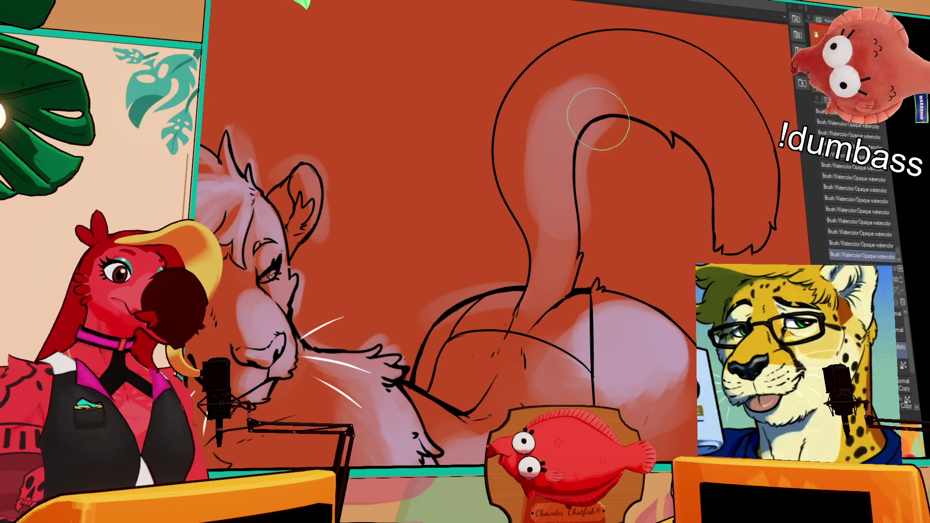
{"action": "key", "text": "ctrl+z"}
{"action": "left_click_drag", "start_coordinate": [557, 242], "coordinate": [582, 97]}
{"action": "key", "text": "ctrl+z"}
{"action": "left_click_drag", "start_coordinate": [557, 218], "coordinate": [653, 155]}
{"action": "key", "text": "ctrl+z"}
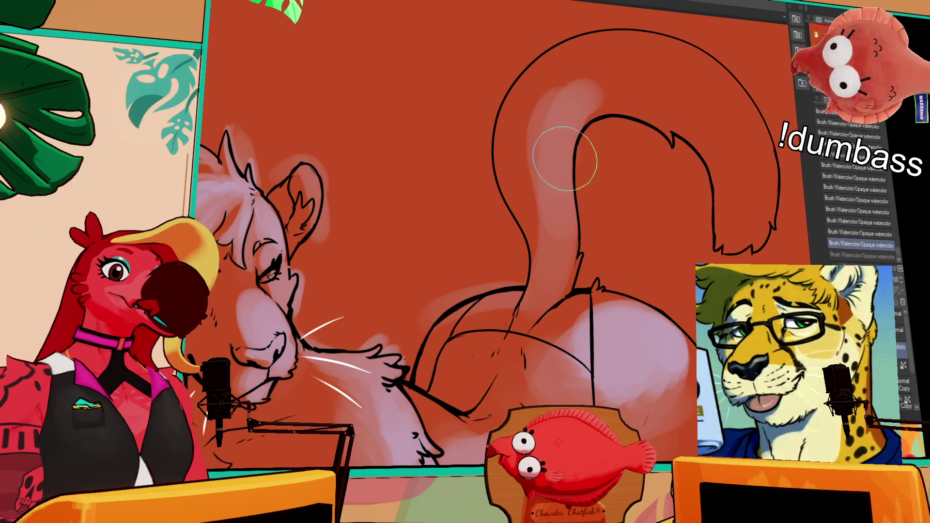
{"action": "left_click_drag", "start_coordinate": [557, 145], "coordinate": [660, 139]}
{"action": "mouse_move", "coordinate": [582, 97]}
{"action": "left_mouse_down"}
{"action": "mouse_move", "coordinate": [712, 101]}
{"action": "mouse_move", "coordinate": [736, 135]}
{"action": "mouse_move", "coordinate": [763, 213]}
{"action": "left_mouse_up"}
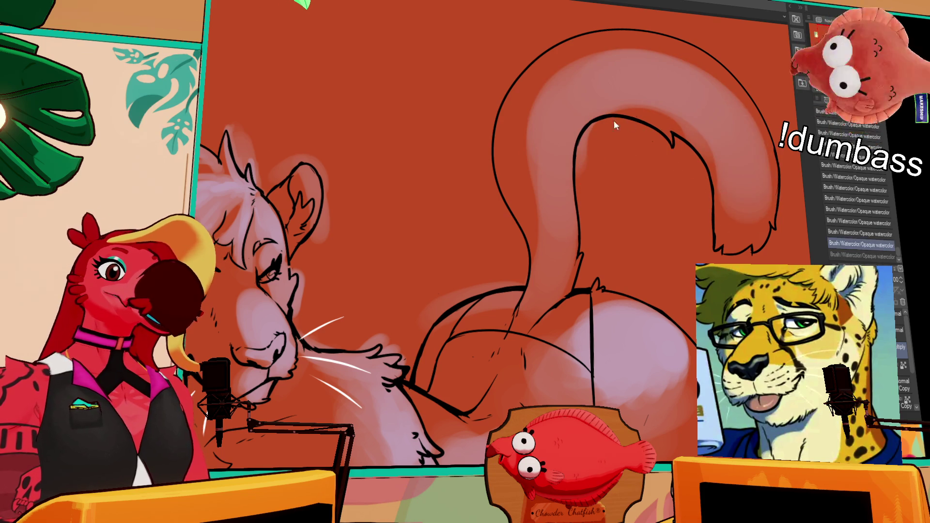
{"action": "key", "text": "ctrl+z"}
{"action": "mouse_move", "coordinate": [717, 166]}
{"action": "left_mouse_down"}
{"action": "mouse_move", "coordinate": [751, 202]}
{"action": "mouse_move", "coordinate": [747, 222]}
{"action": "left_mouse_up"}
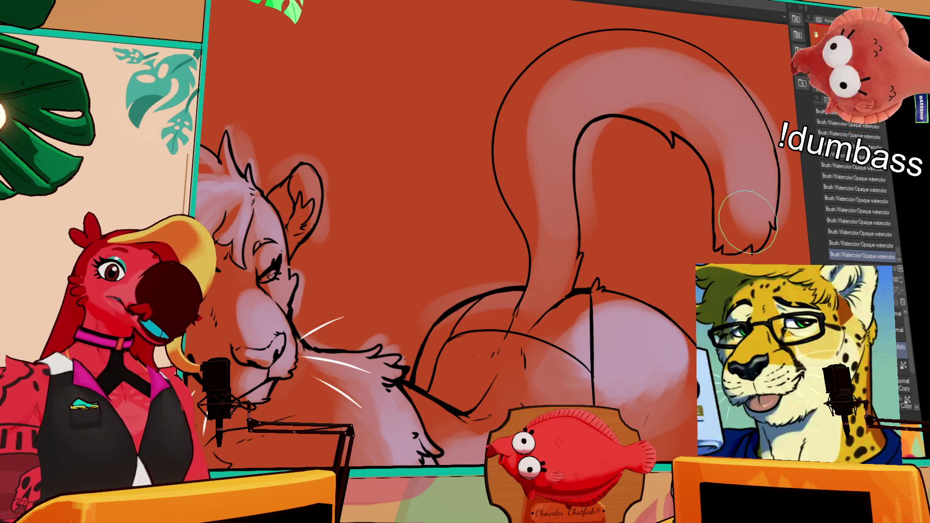
Step: Test moving the Multiply layer and a pale hip stroke, reverting both to keep the dark red background
{"action": "left_click_drag", "start_coordinate": [666, 282], "coordinate": [611, 156]}
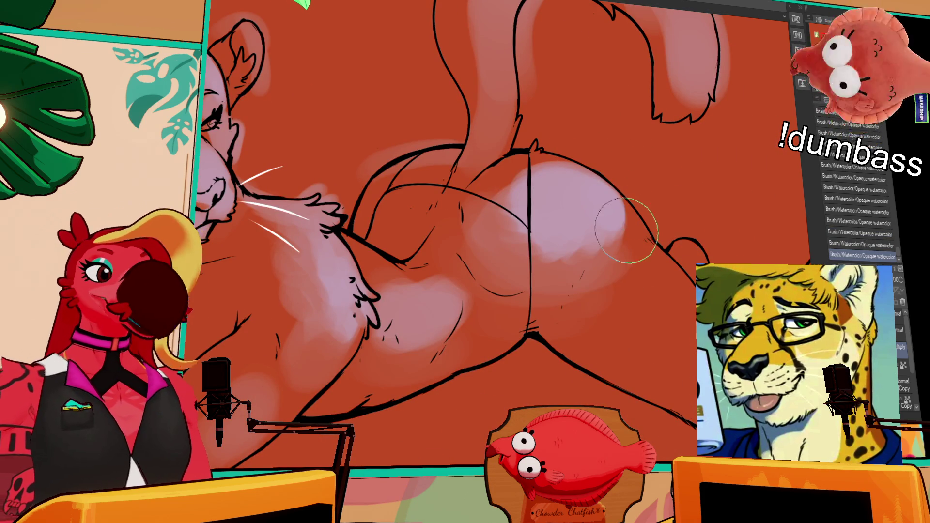
{"action": "key", "text": "ctrl+z"}
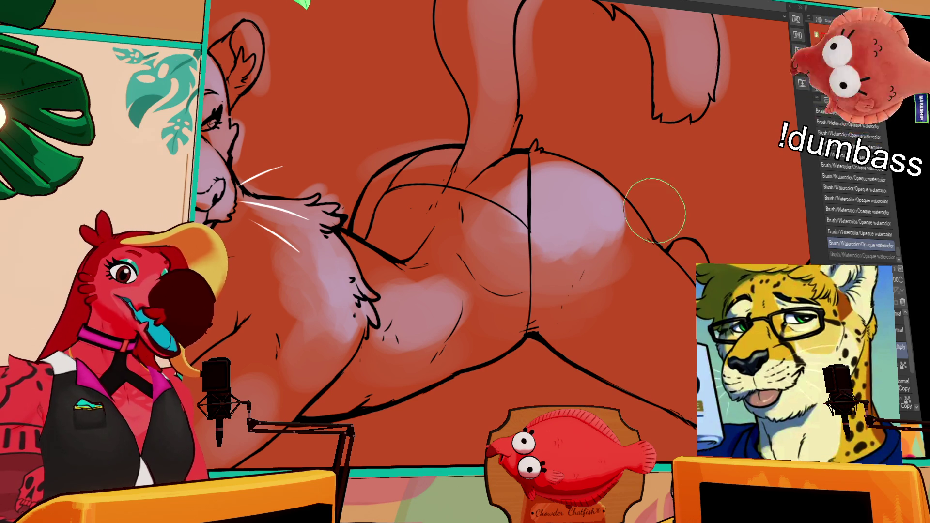
{"action": "left_click_drag", "start_coordinate": [897, 349], "coordinate": [897, 383]}
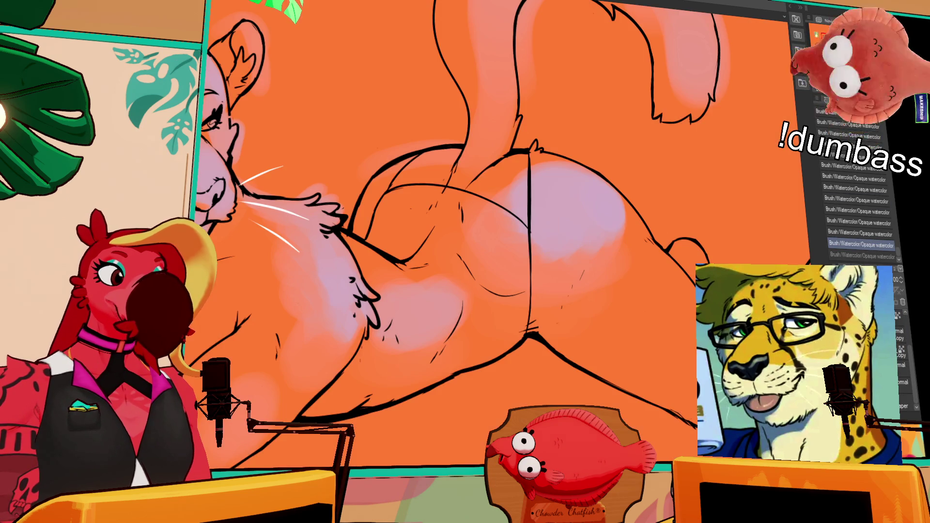
{"action": "key", "text": "ctrl+z"}
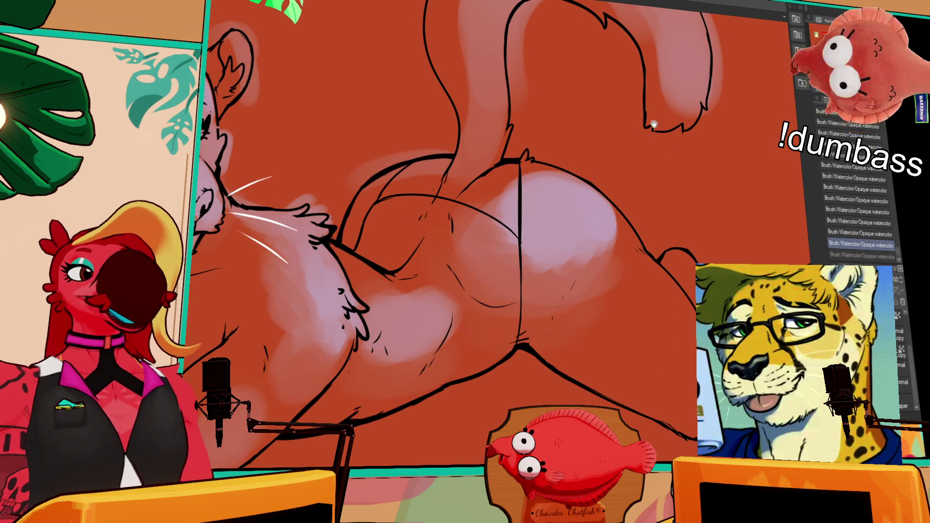
{"action": "left_click_drag", "start_coordinate": [653, 125], "coordinate": [653, 200]}
{"action": "left_click_drag", "start_coordinate": [546, 297], "coordinate": [513, 320]}
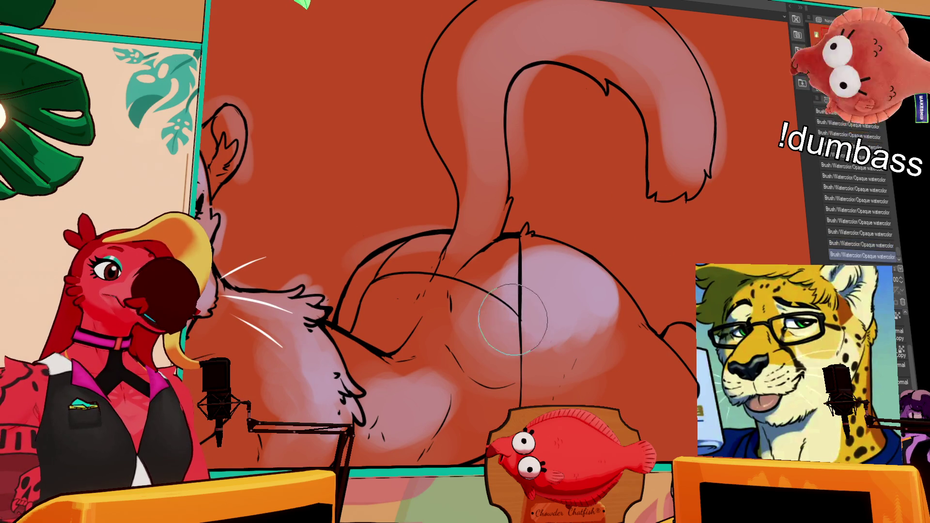
{"action": "key", "text": "ctrl+z"}
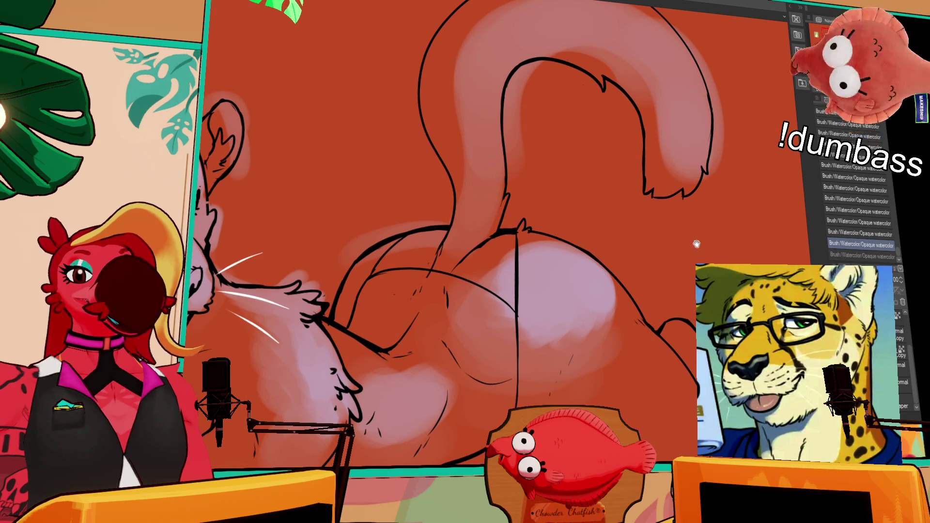
{"action": "scroll", "coordinate": [696, 244], "scroll_direction": "up", "scroll_amount": 4}
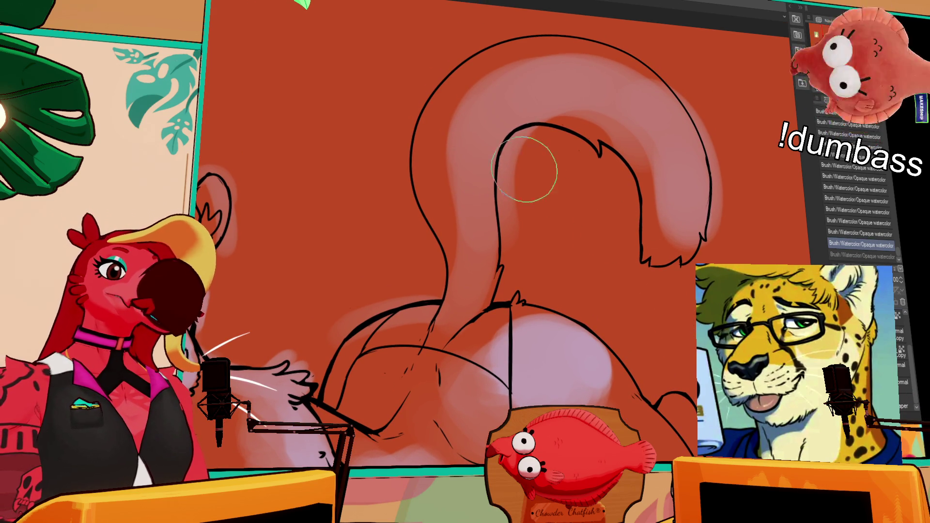
Step: Paint a pale watercolor stroke on the tail's right side, discarding one placed left of the tail
{"action": "left_click_drag", "start_coordinate": [484, 140], "coordinate": [465, 227]}
{"action": "key", "text": "ctrl+z"}
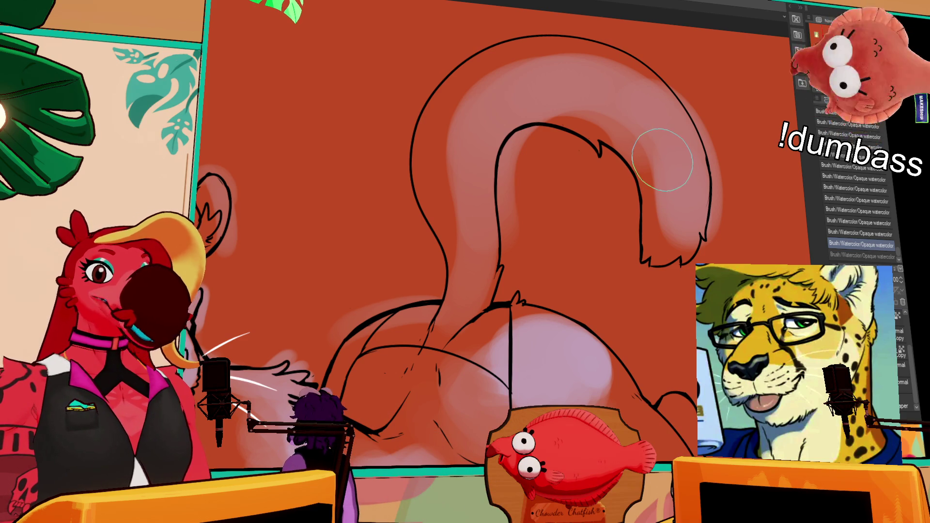
{"action": "left_click_drag", "start_coordinate": [730, 160], "coordinate": [727, 171]}
{"action": "left_click_drag", "start_coordinate": [673, 141], "coordinate": [681, 179]}
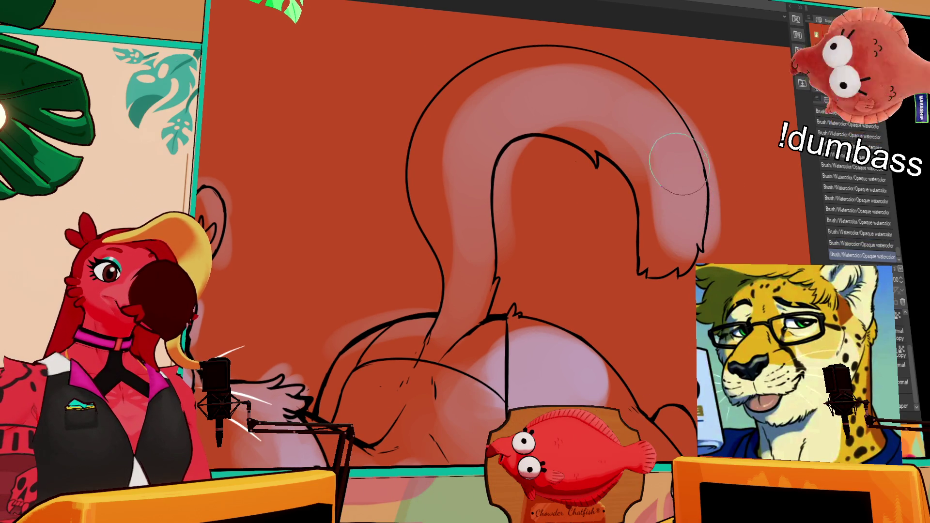
Step: Lay a long light watercolor stroke across the upper tail, repainting it several times
{"action": "left_click_drag", "start_coordinate": [489, 113], "coordinate": [678, 116]}
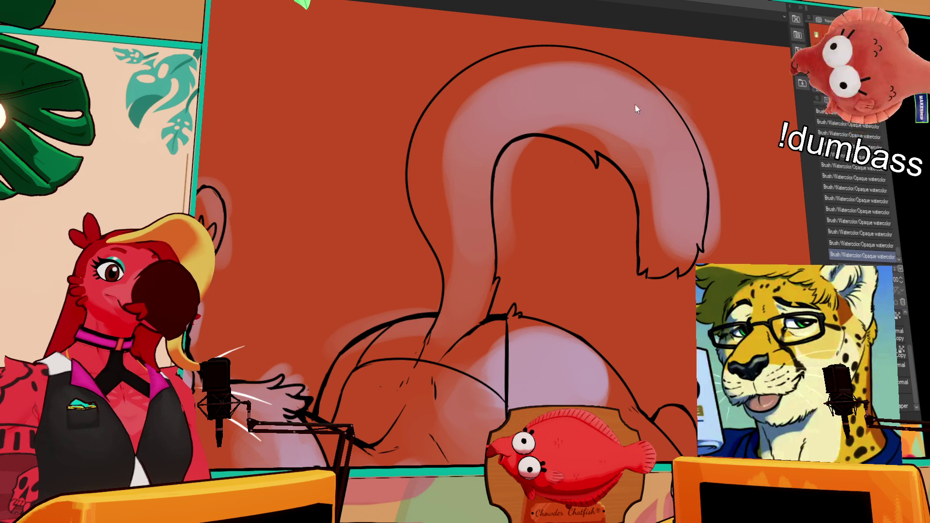
{"action": "key", "text": "ctrl+z"}
{"action": "left_click_drag", "start_coordinate": [502, 102], "coordinate": [674, 116]}
{"action": "key", "text": "ctrl+z"}
{"action": "key", "text": "ctrl+z"}
{"action": "mouse_move", "coordinate": [573, 74]}
{"action": "left_mouse_down"}
{"action": "mouse_move", "coordinate": [468, 97]}
{"action": "mouse_move", "coordinate": [516, 63]}
{"action": "left_mouse_up"}
{"action": "key", "text": "ctrl+z"}
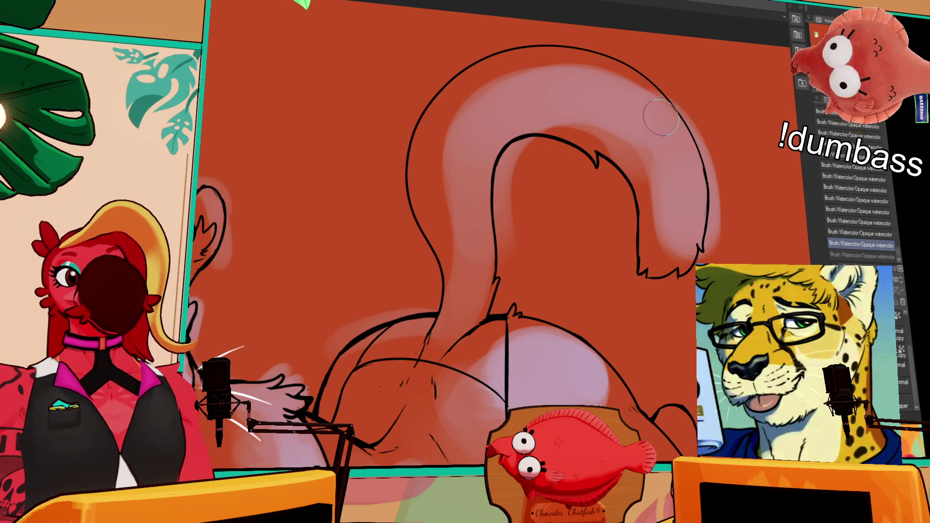
{"action": "left_click_drag", "start_coordinate": [665, 118], "coordinate": [608, 69]}
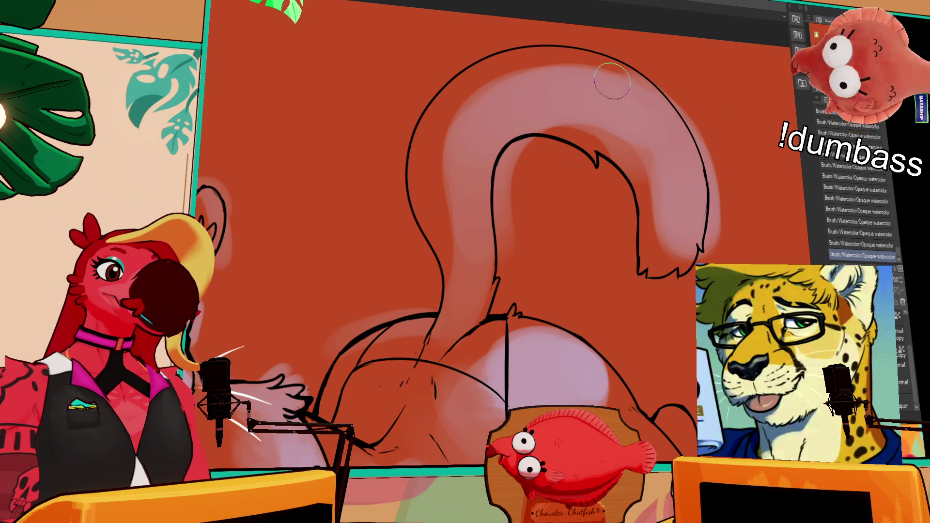
{"action": "key", "text": "ctrl+z"}
Step: Retry short shading strokes on the upper tail curve, finally undoing the extra attempts
{"action": "mouse_move", "coordinate": [550, 79]}
{"action": "left_mouse_down"}
{"action": "mouse_move", "coordinate": [498, 72]}
{"action": "mouse_move", "coordinate": [529, 83]}
{"action": "left_mouse_up"}
{"action": "key", "text": "ctrl+z"}
{"action": "key", "text": "ctrl+z"}
{"action": "left_click_drag", "start_coordinate": [587, 79], "coordinate": [485, 72]}
{"action": "key", "text": "ctrl+z"}
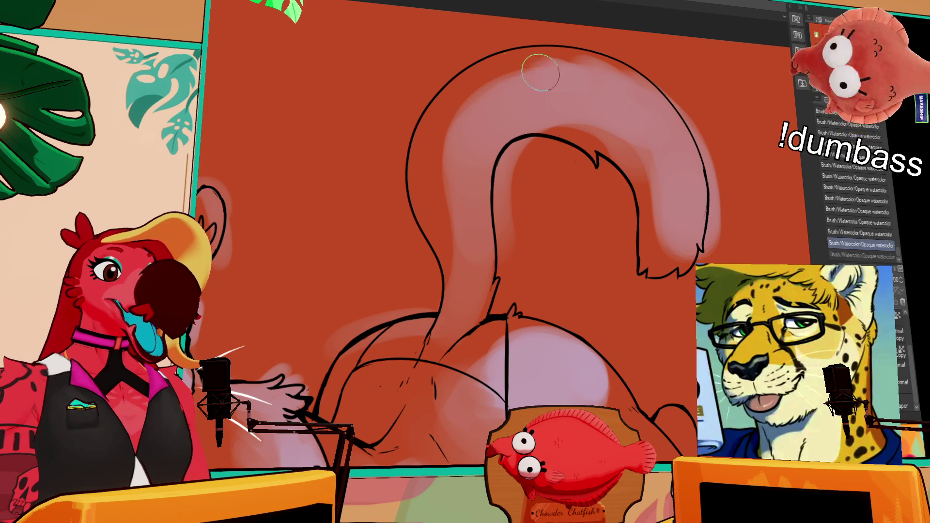
{"action": "left_click_drag", "start_coordinate": [562, 80], "coordinate": [518, 58]}
{"action": "key", "text": "ctrl+z"}
{"action": "left_click_drag", "start_coordinate": [567, 78], "coordinate": [530, 60]}
{"action": "key", "text": "ctrl+z"}
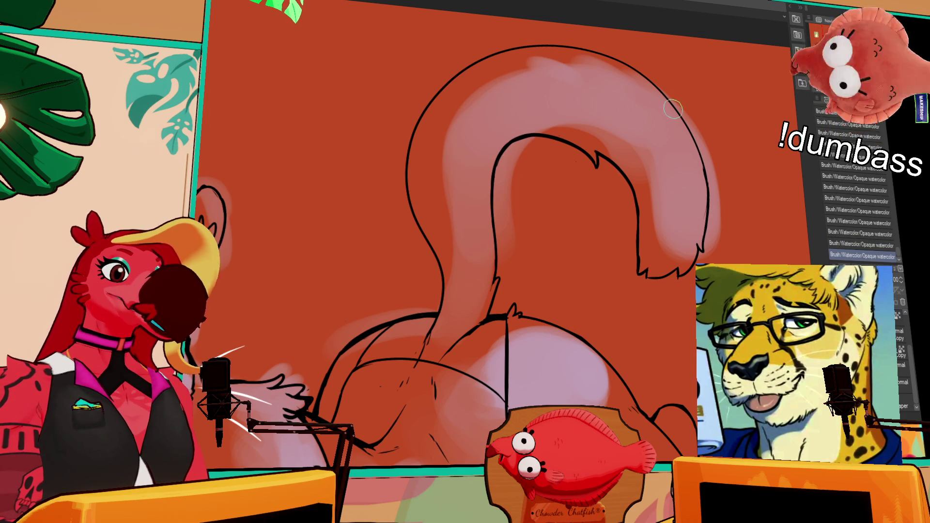
{"action": "key", "text": "ctrl+z"}
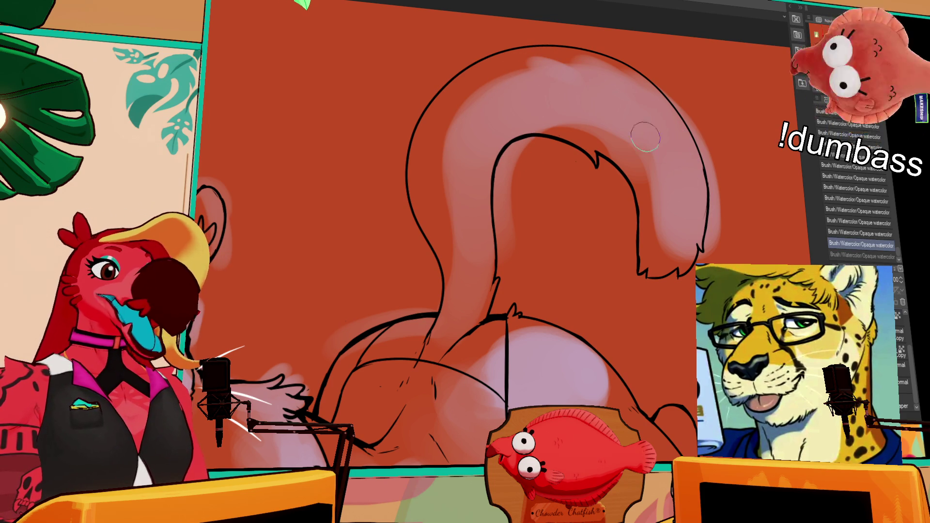
Step: Shade down the tail's right side with four pale watercolor strokes
{"action": "left_click_drag", "start_coordinate": [645, 137], "coordinate": [676, 198]}
{"action": "left_click_drag", "start_coordinate": [653, 131], "coordinate": [666, 182]}
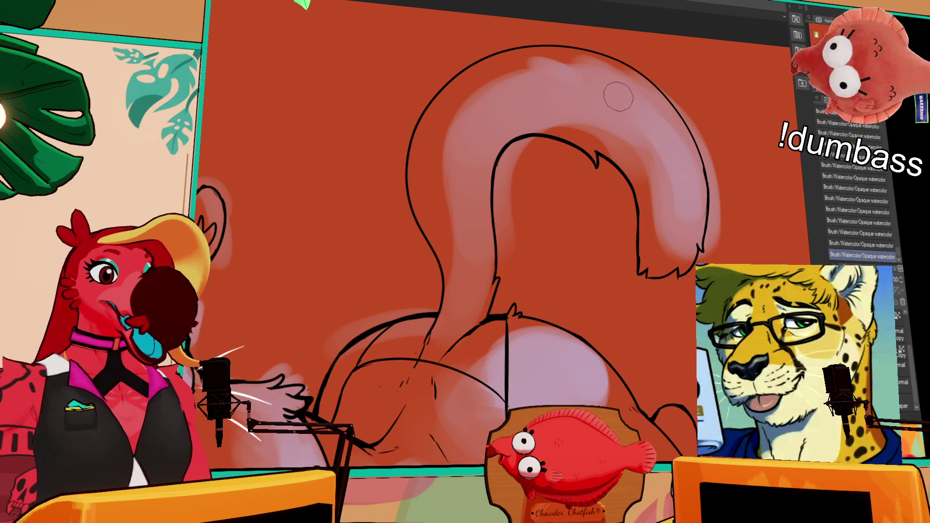
{"action": "left_click_drag", "start_coordinate": [644, 128], "coordinate": [685, 199]}
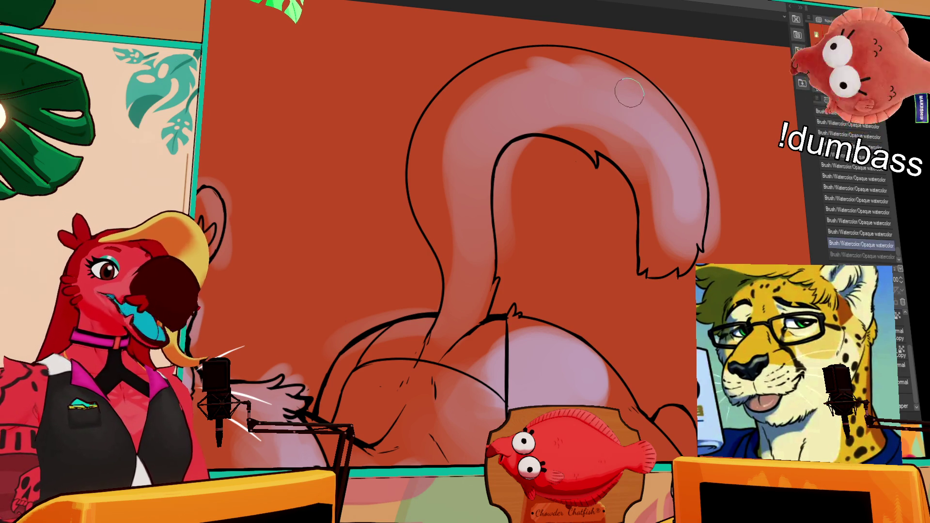
{"action": "left_click_drag", "start_coordinate": [676, 129], "coordinate": [690, 201]}
{"action": "left_click_drag", "start_coordinate": [714, 244], "coordinate": [743, 176]}
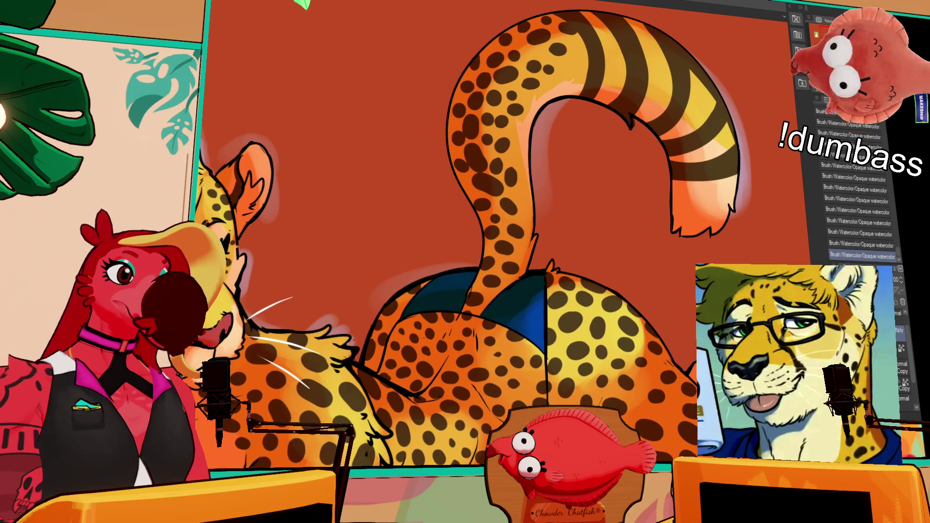
Step: Compare the latest watercolor stroke near the tail tip with undo and redo, then drop it
{"action": "key", "text": "ctrl+z"}
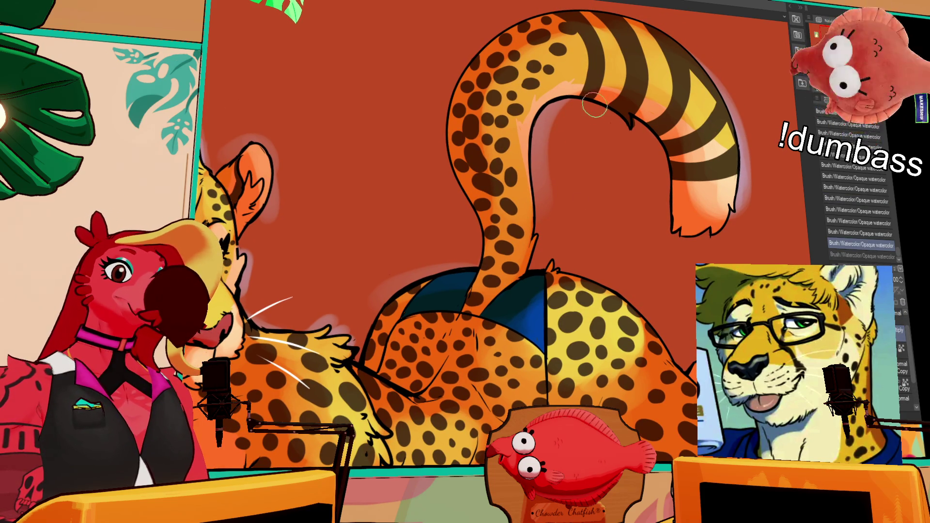
{"action": "key", "text": "ctrl+y"}
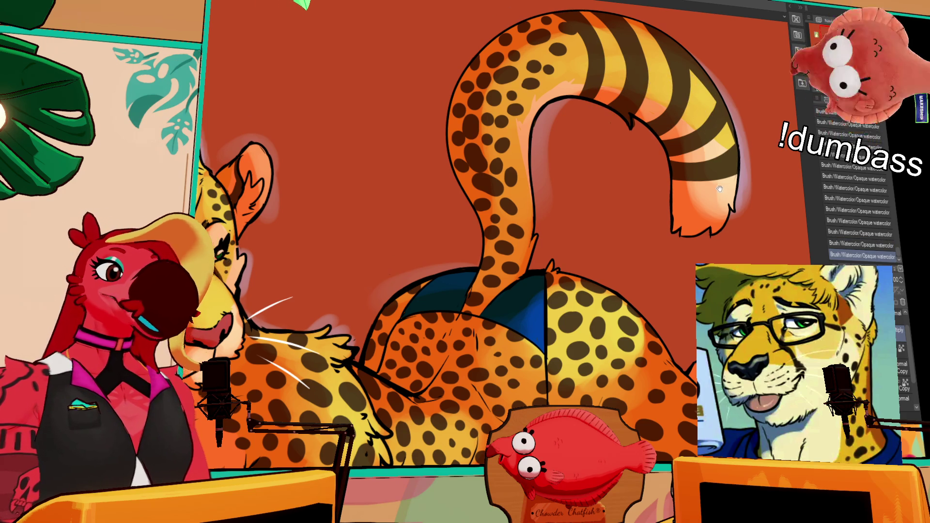
{"action": "left_click_drag", "start_coordinate": [719, 189], "coordinate": [715, 170]}
{"action": "key", "text": "ctrl+z"}
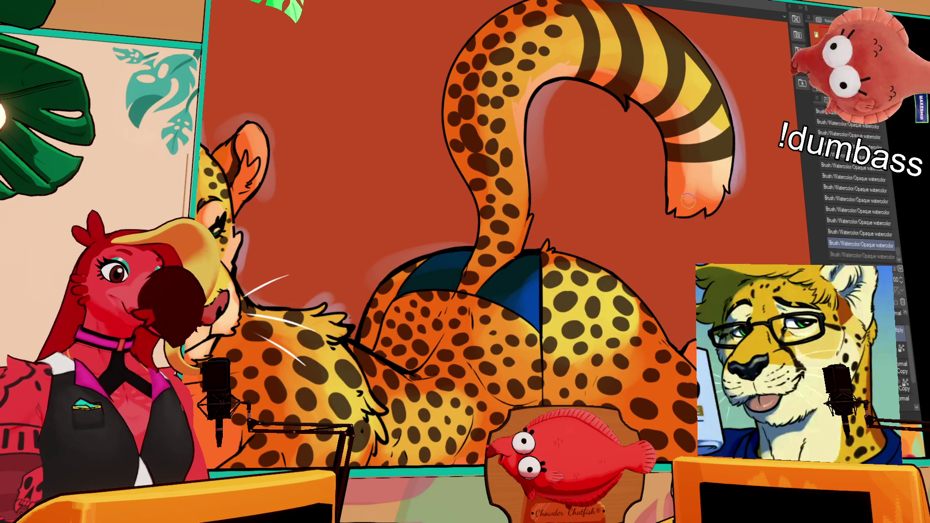
{"action": "key", "text": "ctrl+y"}
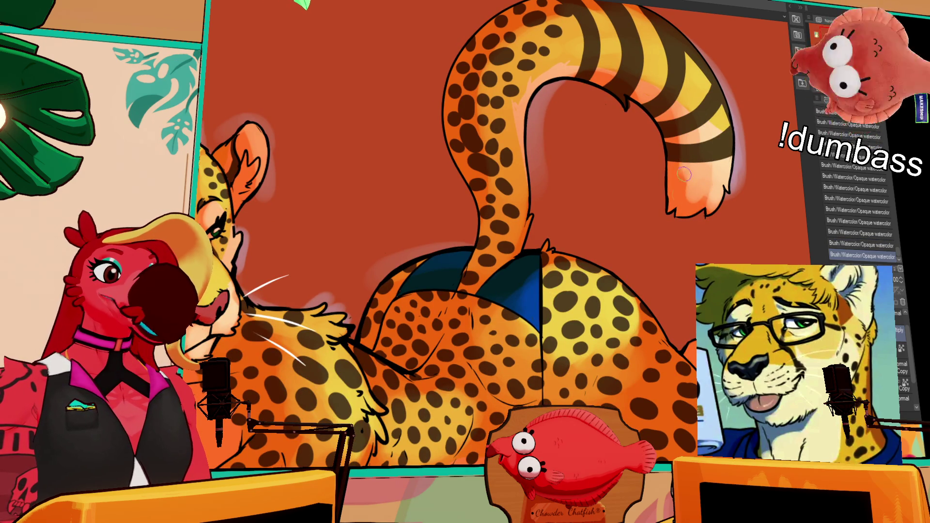
{"action": "left_click_drag", "start_coordinate": [728, 197], "coordinate": [732, 173]}
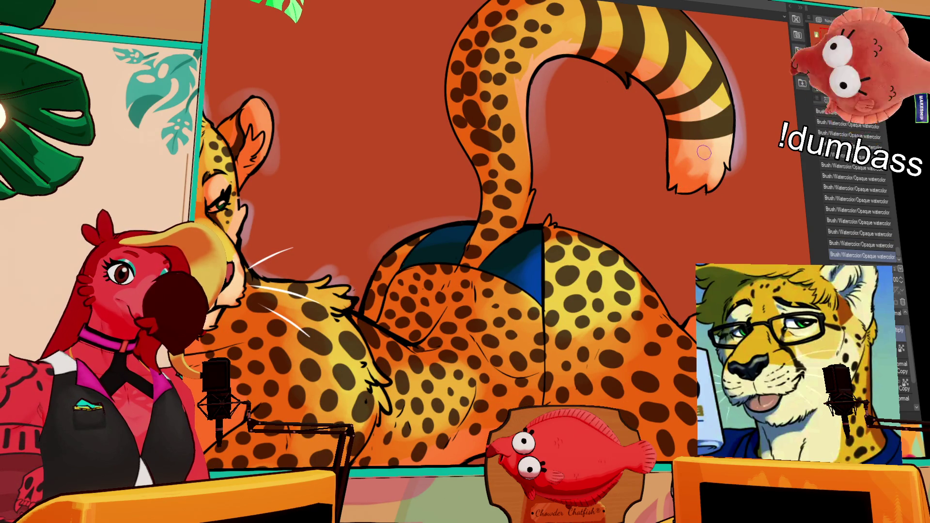
{"action": "key", "text": "ctrl+z"}
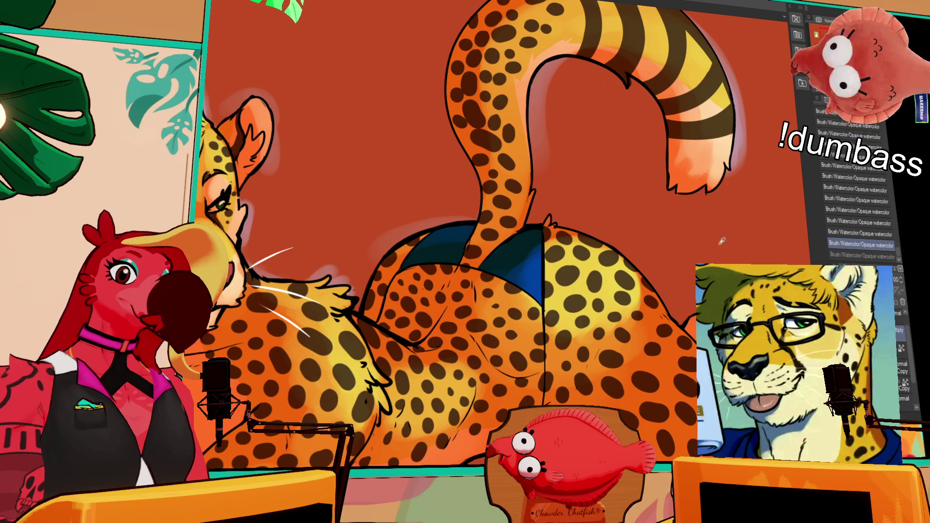
Step: Try a pale highlight on the tail tip twice, undoing both attempts
{"action": "scroll", "coordinate": [911, 346], "scroll_direction": "down", "scroll_amount": 1}
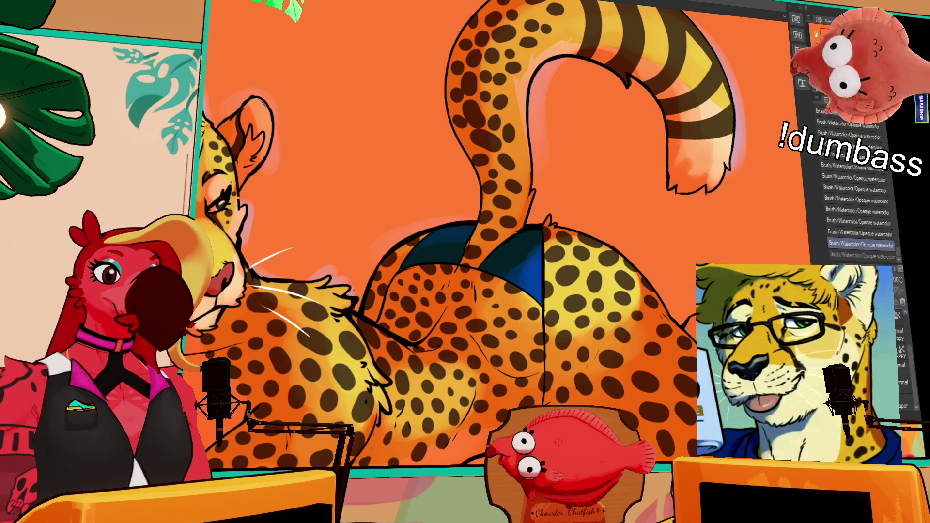
{"action": "scroll", "coordinate": [901, 358], "scroll_direction": "up", "scroll_amount": 1}
{"action": "mouse_move", "coordinate": [687, 166]}
{"action": "left_mouse_down"}
{"action": "mouse_move", "coordinate": [678, 143]}
{"action": "mouse_move", "coordinate": [688, 159]}
{"action": "left_mouse_up"}
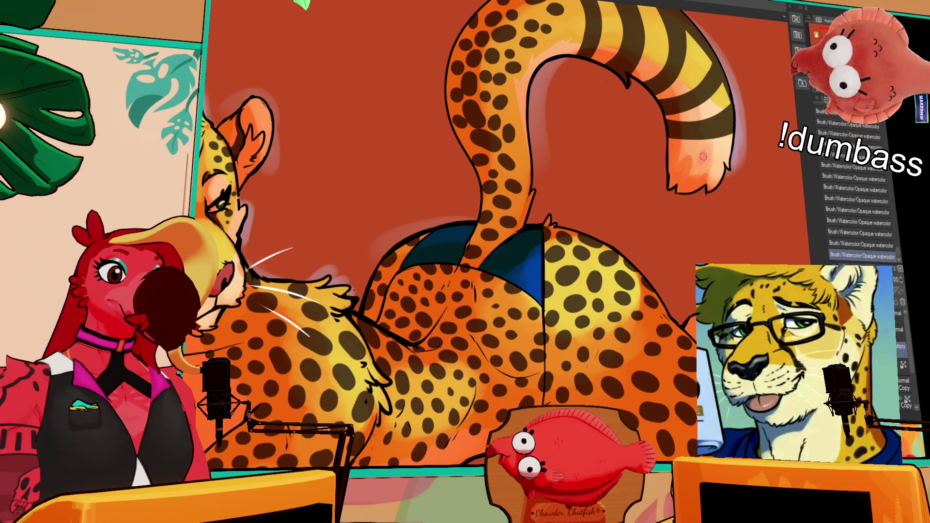
{"action": "key", "text": "ctrl+z"}
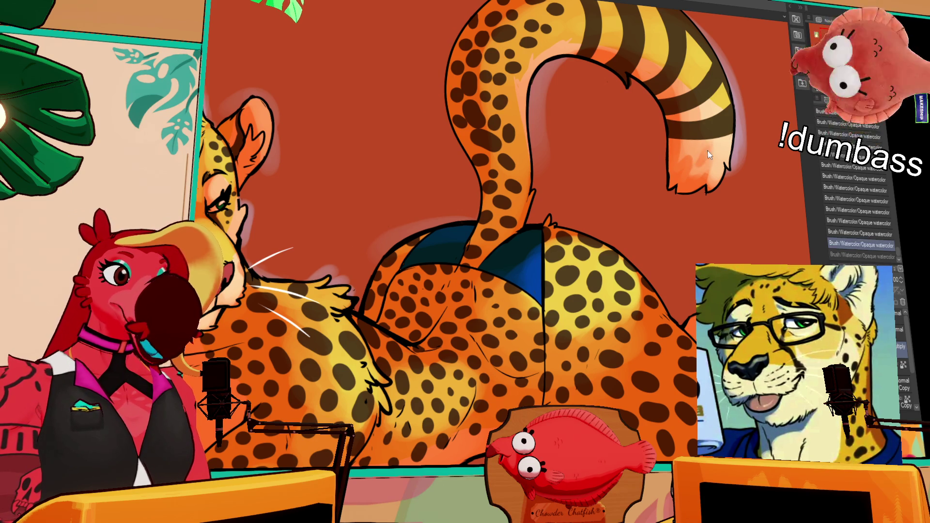
{"action": "mouse_move", "coordinate": [713, 146]}
{"action": "left_mouse_down"}
{"action": "mouse_move", "coordinate": [702, 160]}
{"action": "mouse_move", "coordinate": [707, 144]}
{"action": "left_mouse_up"}
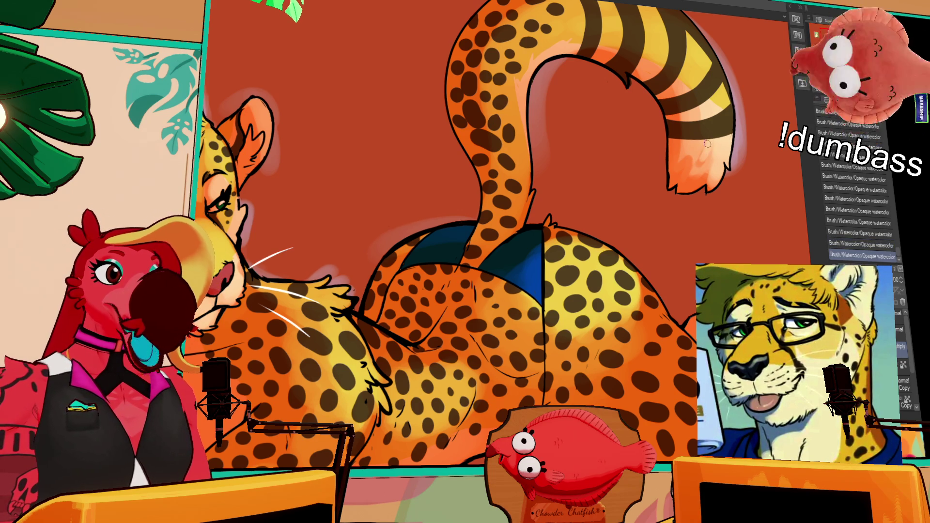
{"action": "key", "text": "ctrl+z"}
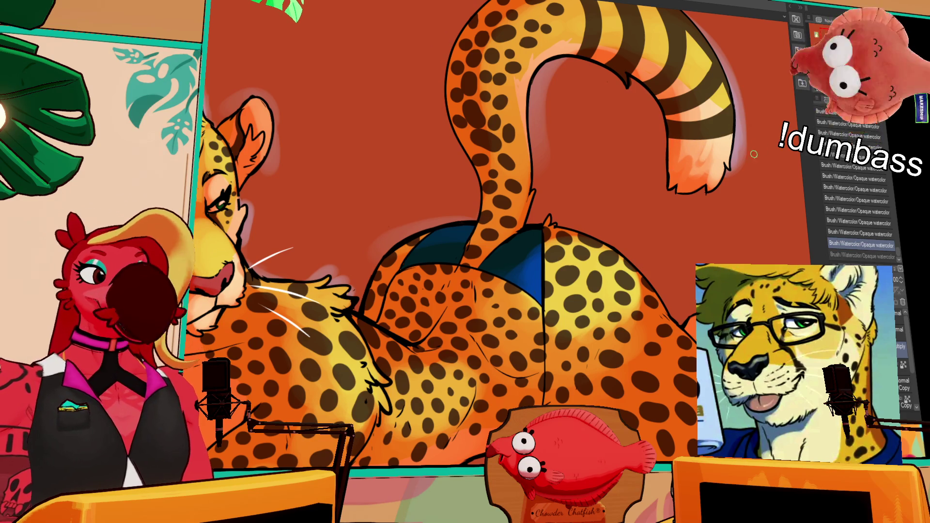
Step: Over the hips and body, compare the last shading stroke with and without it, then remove it
{"action": "mouse_move", "coordinate": [669, 187]}
{"action": "left_mouse_down"}
{"action": "mouse_move", "coordinate": [644, 245]}
{"action": "mouse_move", "coordinate": [626, 215]}
{"action": "left_mouse_up"}
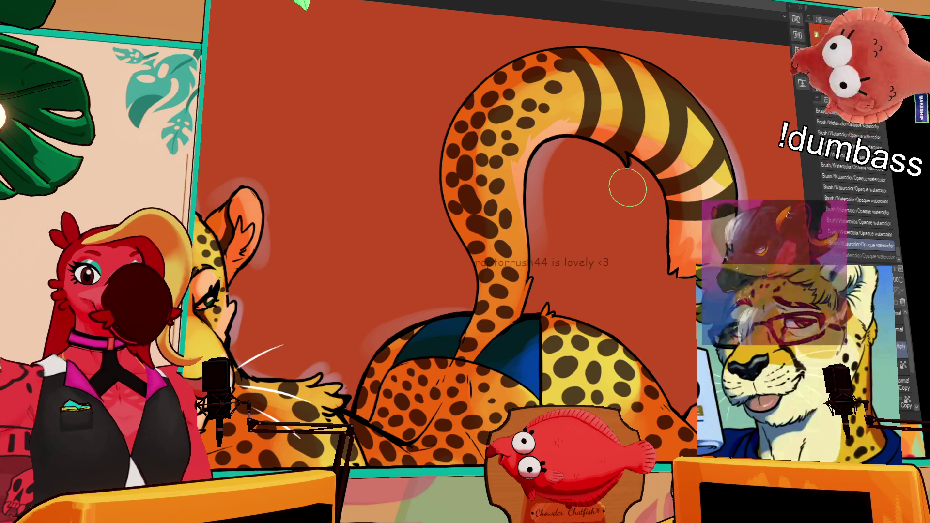
{"action": "scroll", "coordinate": [564, 218], "scroll_direction": "down", "scroll_amount": 2}
{"action": "key", "text": "ctrl+z"}
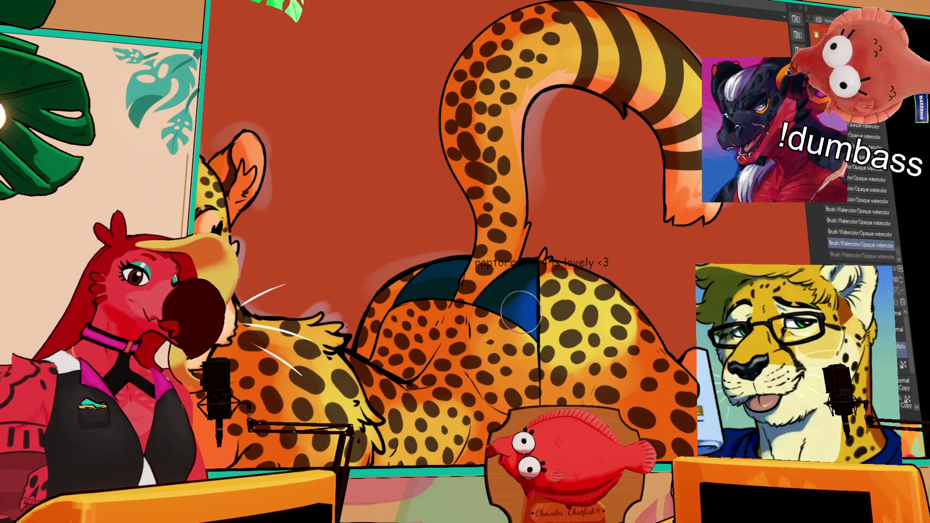
{"action": "key", "text": "ctrl+y"}
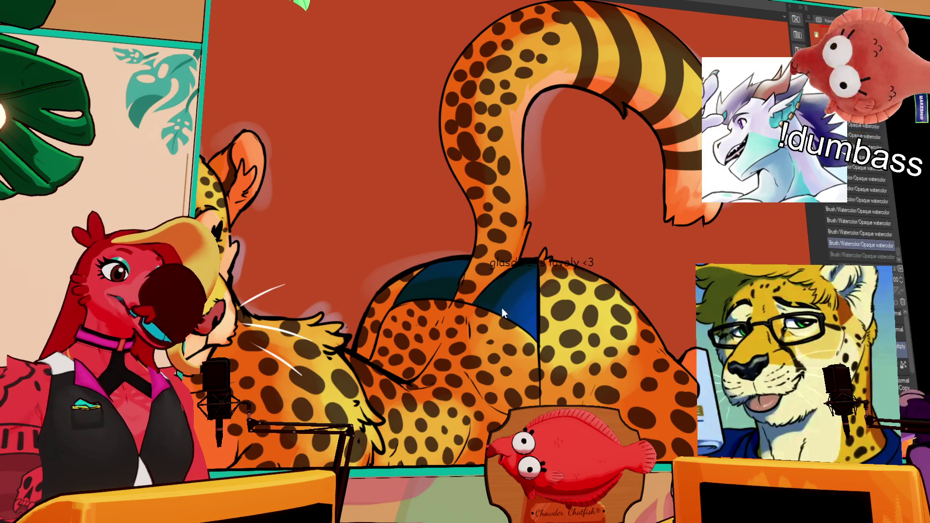
{"action": "key", "text": "ctrl+z"}
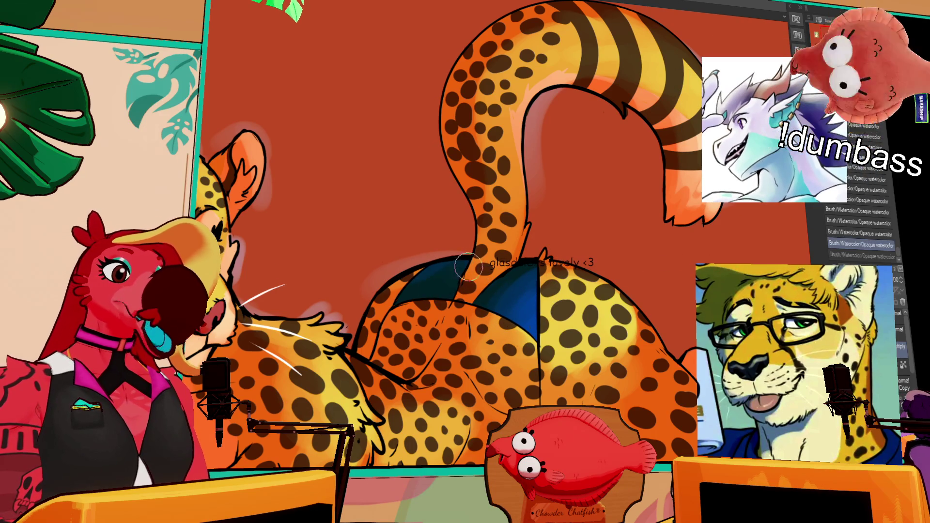
{"action": "key", "text": "ctrl+y"}
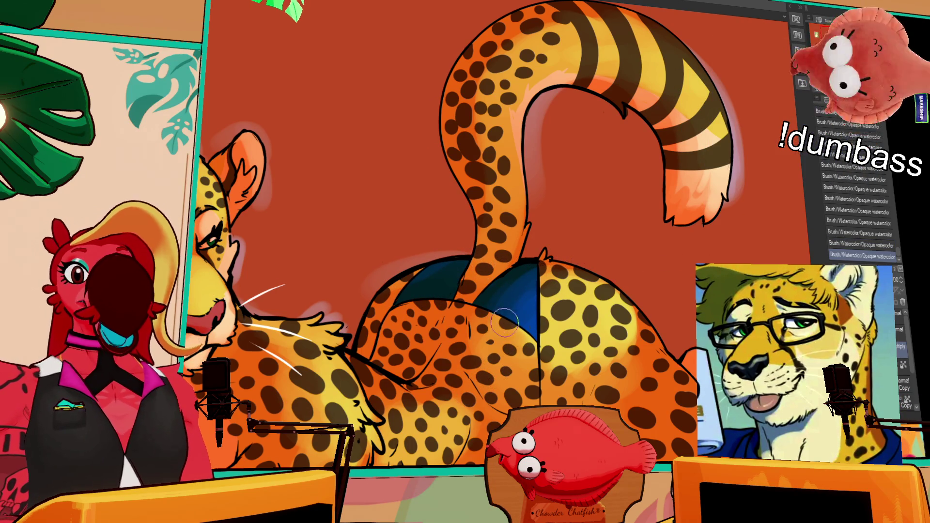
{"action": "key", "text": "ctrl+z"}
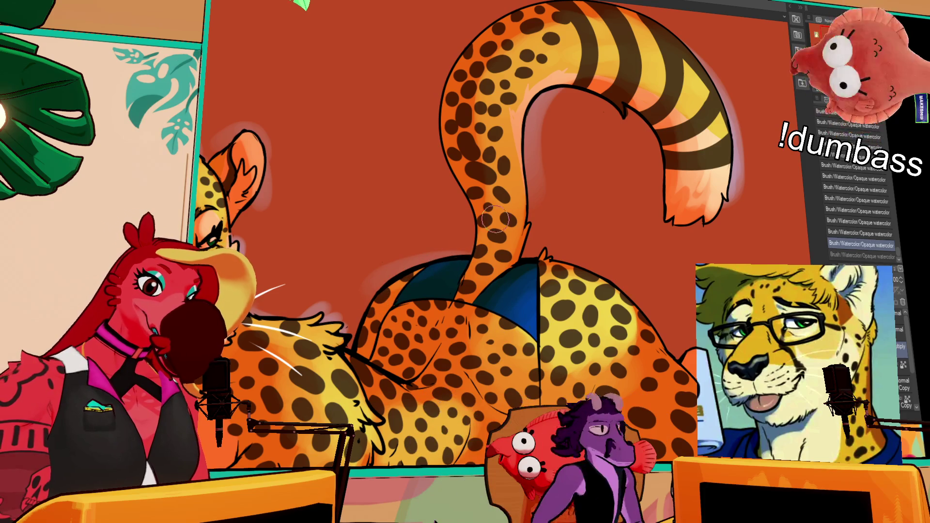
{"action": "scroll", "coordinate": [495, 219], "scroll_direction": "down", "scroll_amount": 5}
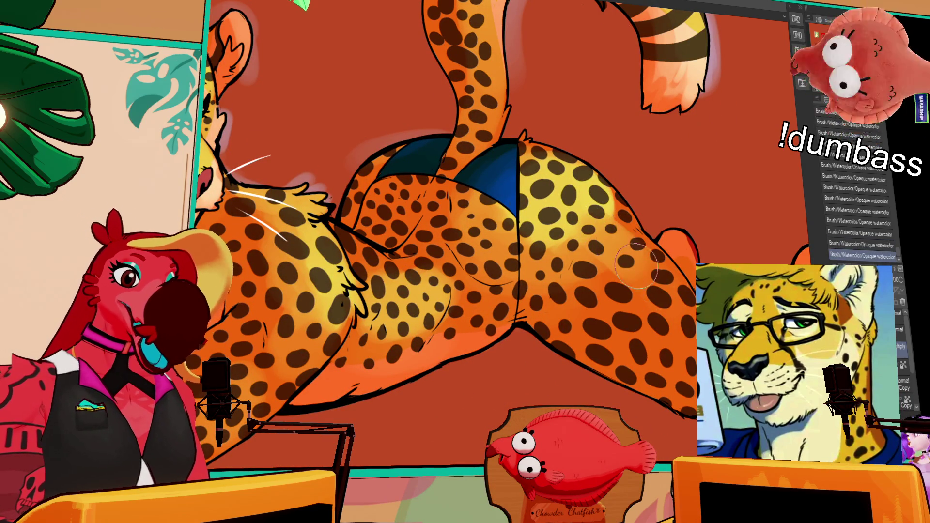
Step: Paint a watercolor stroke along the thigh and keep both shading strokes after comparing
{"action": "left_click_drag", "start_coordinate": [615, 255], "coordinate": [673, 274]}
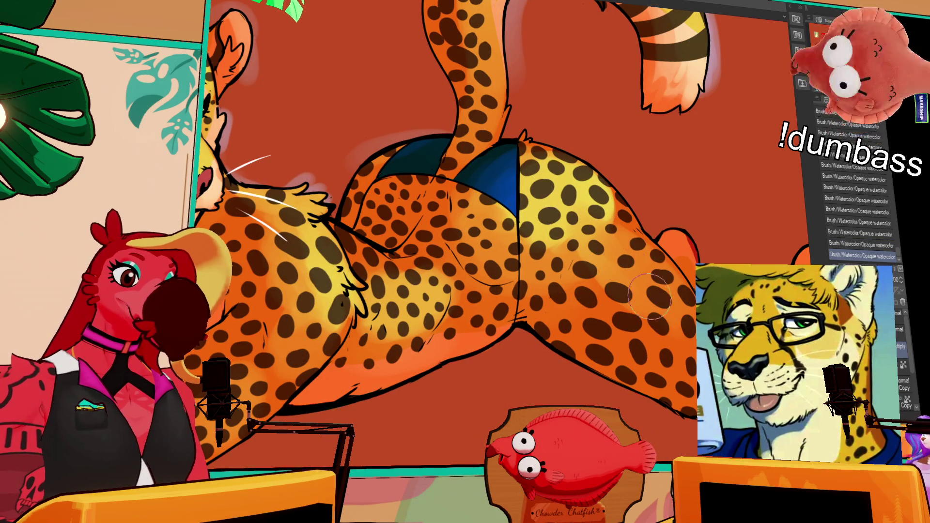
{"action": "key", "text": "ctrl+z"}
{"action": "key", "text": "ctrl+z"}
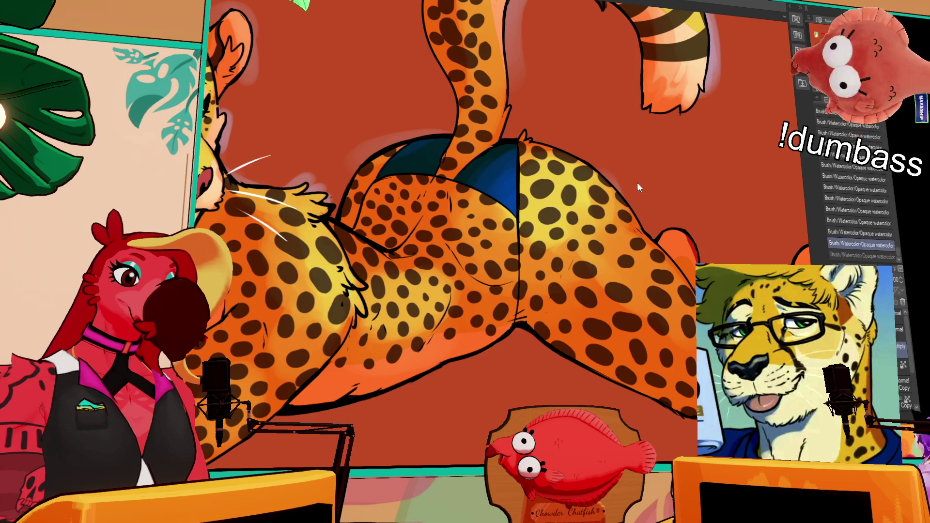
{"action": "key", "text": "ctrl+y"}
{"action": "key", "text": "ctrl+y"}
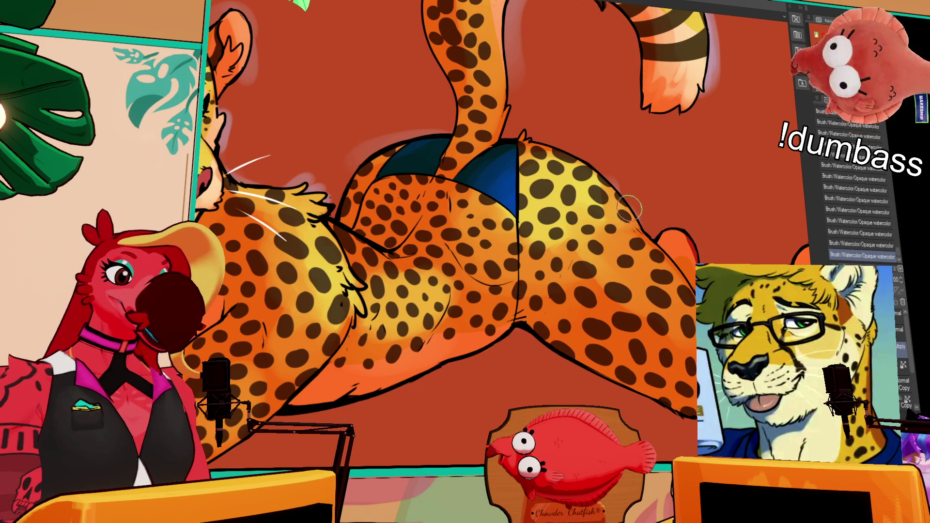
{"action": "key", "text": "ctrl+z"}
{"action": "key", "text": "ctrl+z"}
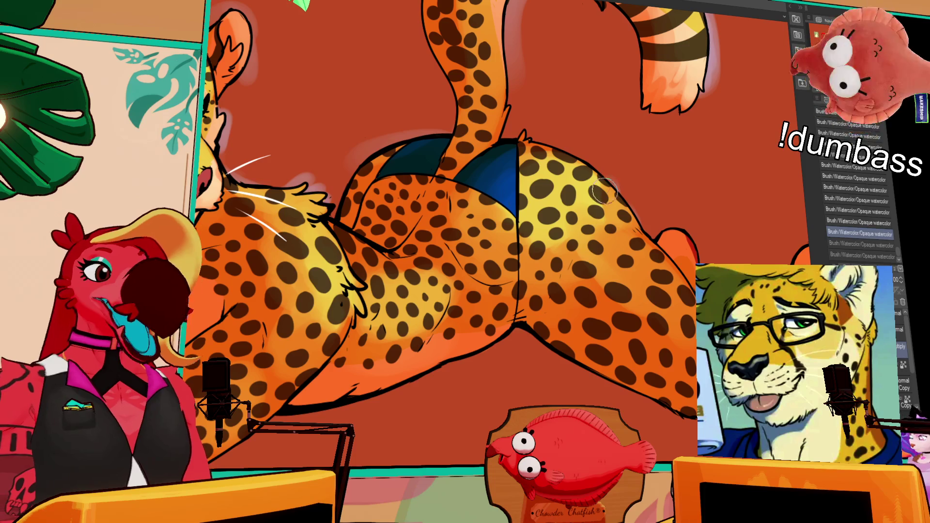
{"action": "key", "text": "ctrl+y"}
{"action": "key", "text": "ctrl+y"}
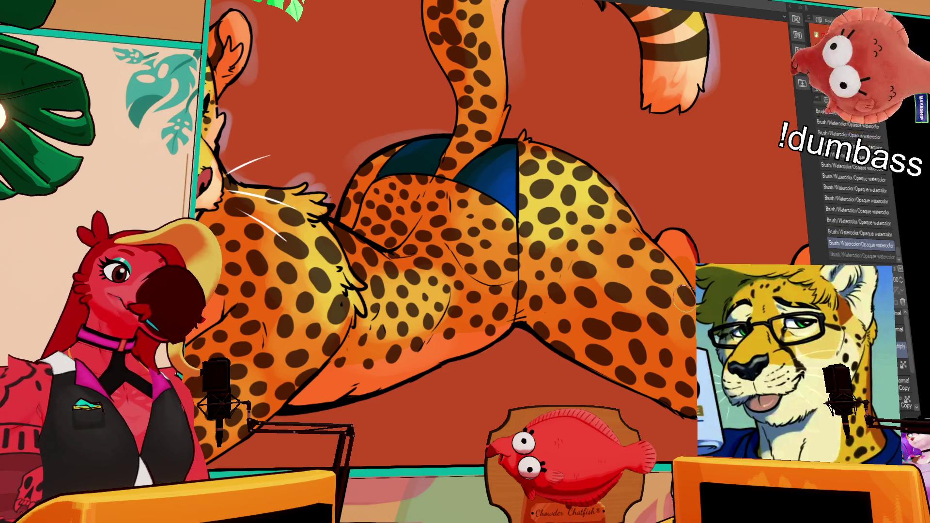
Step: Look over the lower leg and foot, recheck the latest shading stroke, then view the head
{"action": "left_click_drag", "start_coordinate": [436, 218], "coordinate": [361, 232]}
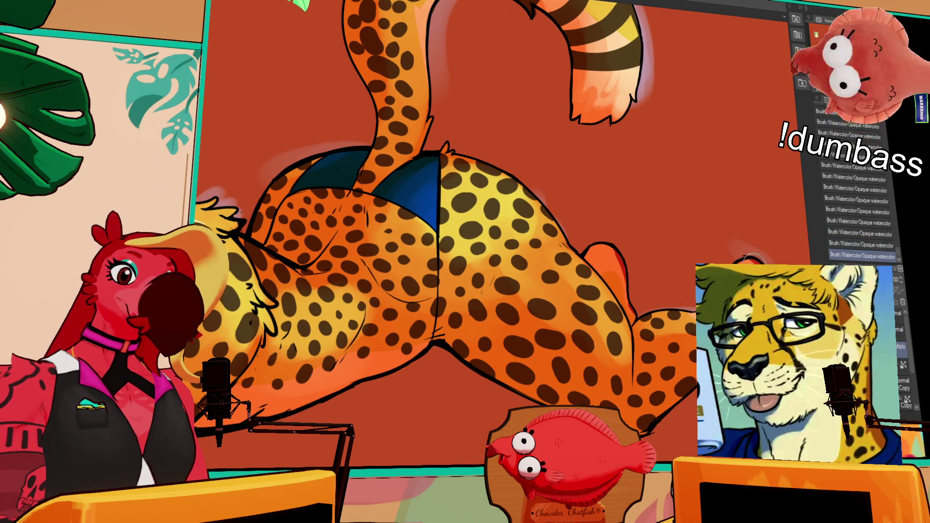
{"action": "left_click_drag", "start_coordinate": [677, 143], "coordinate": [632, 181]}
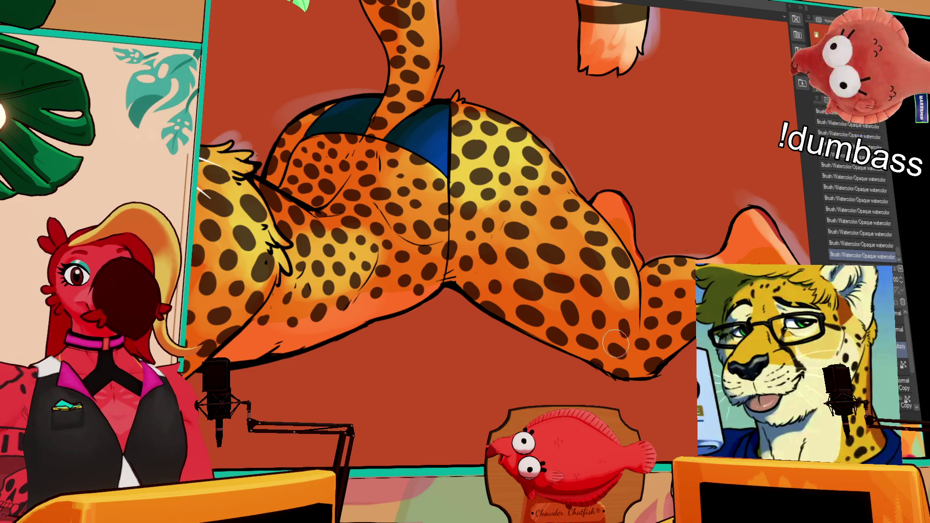
{"action": "scroll", "coordinate": [591, 329], "scroll_direction": "down", "scroll_amount": 2}
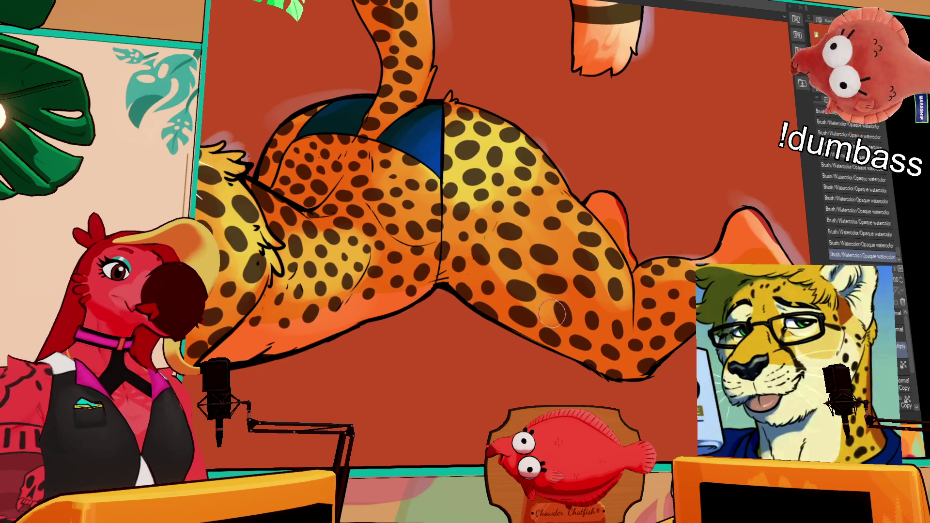
{"action": "key", "text": "ctrl+z"}
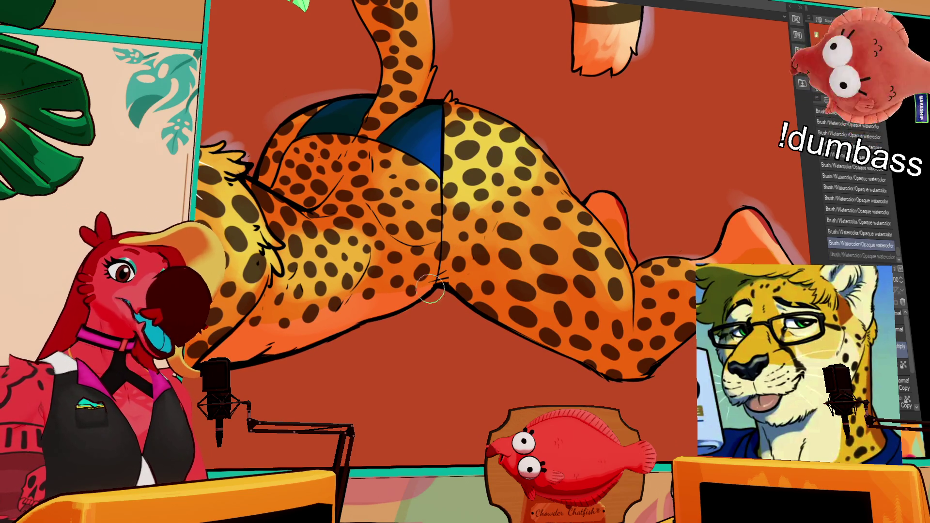
{"action": "key", "text": "ctrl+y"}
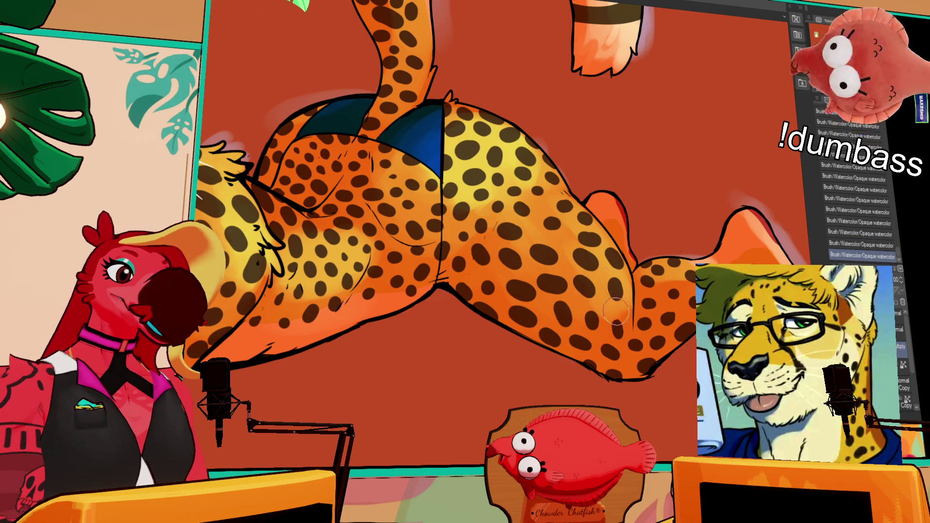
{"action": "left_click_drag", "start_coordinate": [570, 233], "coordinate": [528, 211]}
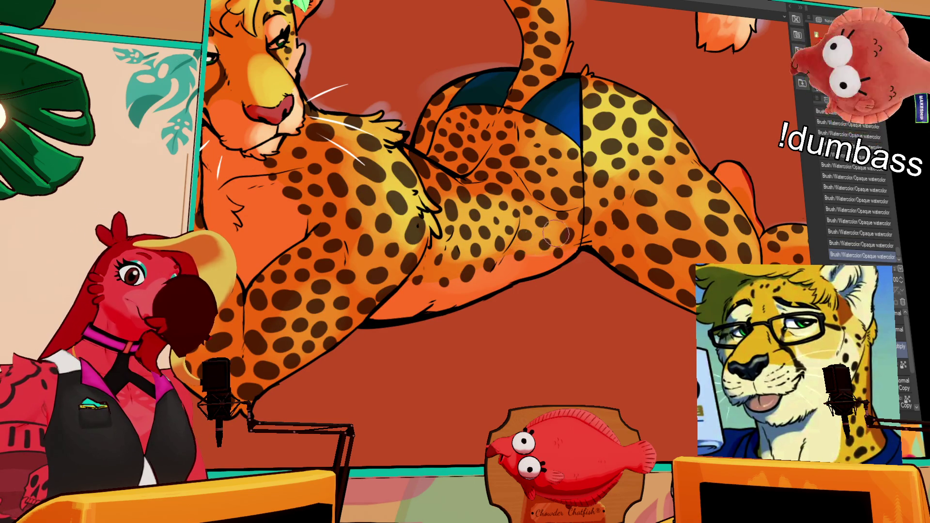
{"action": "scroll", "coordinate": [546, 260], "scroll_direction": "down", "scroll_amount": 2}
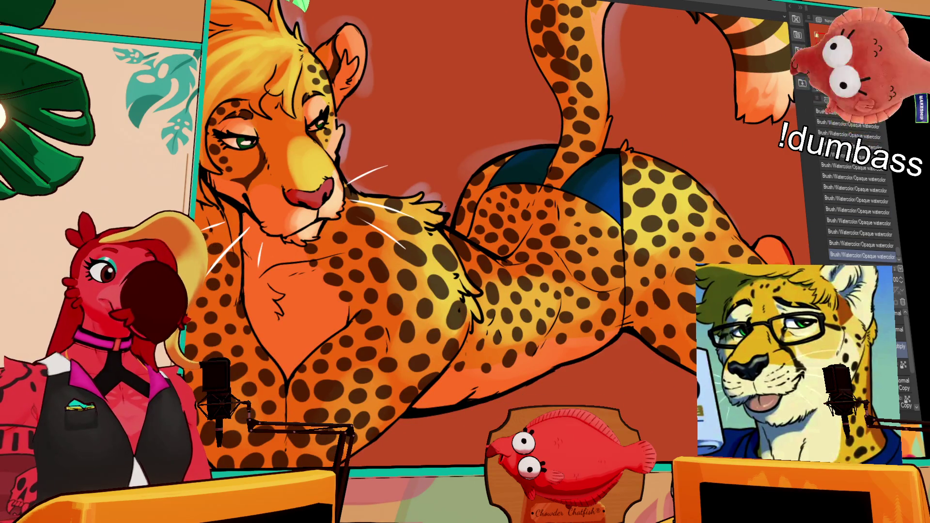
Step: Toggle clipping on the backdrop, then fill a new raster layer with a dark maroon-to-black gradient
{"action": "key", "text": "ctrl+alt+g"}
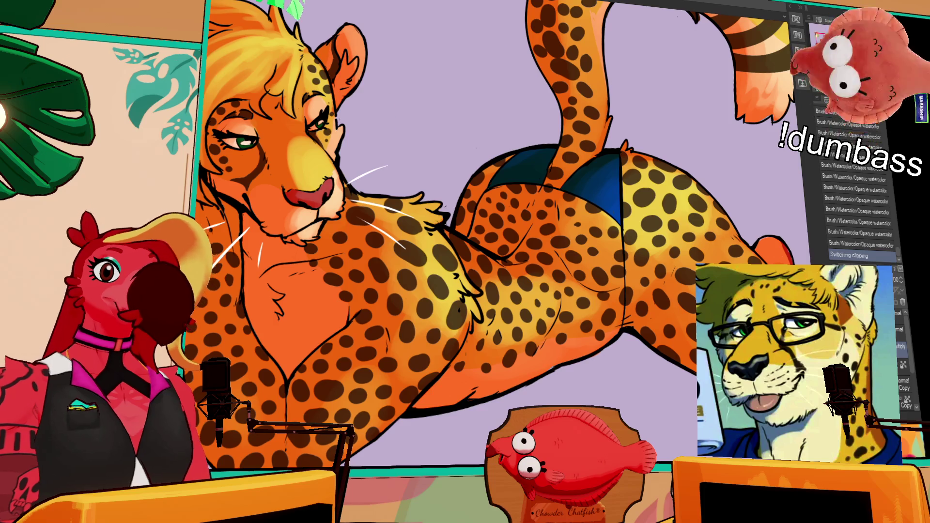
{"action": "scroll", "coordinate": [748, 148], "scroll_direction": "down", "scroll_amount": 3}
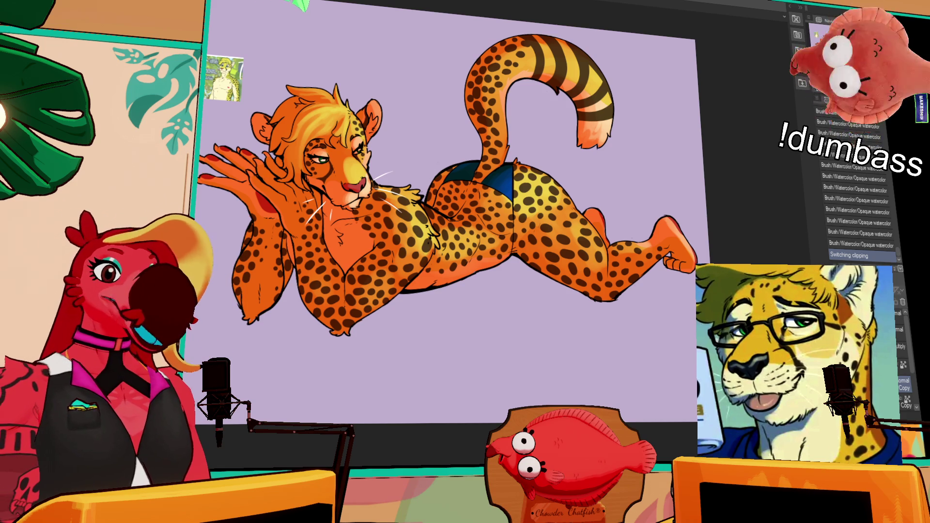
{"action": "key", "text": "ctrl+shift+n"}
{"action": "left_click_drag", "start_coordinate": [630, 146], "coordinate": [652, 246]}
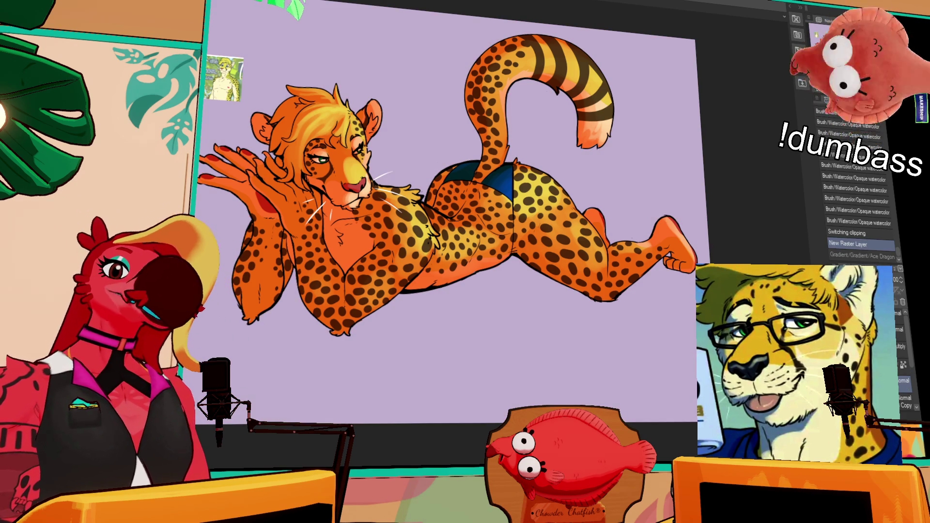
{"action": "key", "text": "ctrl+y"}
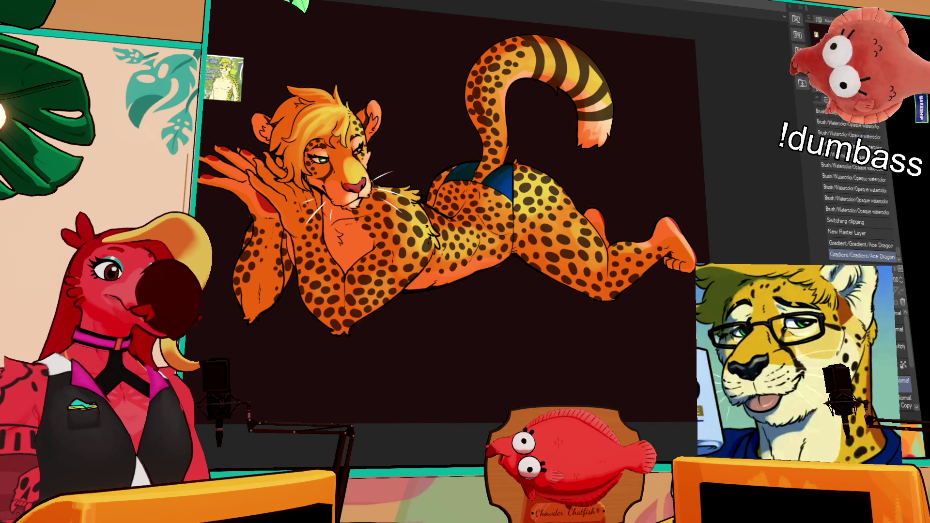
Step: Zoom to the hind leg and erase stray paint along its edge, discarding one erase pass
{"action": "scroll", "coordinate": [445, 246], "scroll_direction": "up", "scroll_amount": 2}
{"action": "mouse_move", "coordinate": [439, 189]}
{"action": "left_mouse_down"}
{"action": "mouse_move", "coordinate": [455, 216]}
{"action": "mouse_move", "coordinate": [419, 258]}
{"action": "left_mouse_up"}
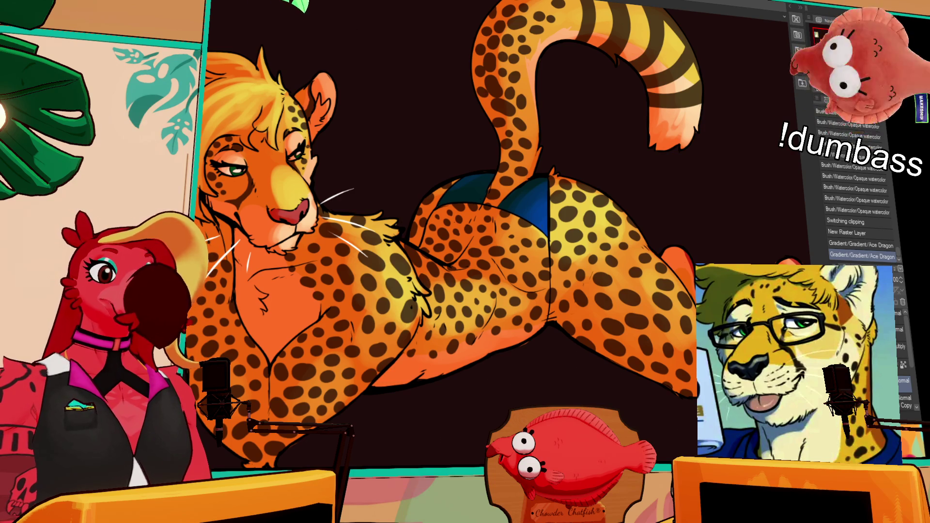
{"action": "left_click_drag", "start_coordinate": [656, 265], "coordinate": [646, 240]}
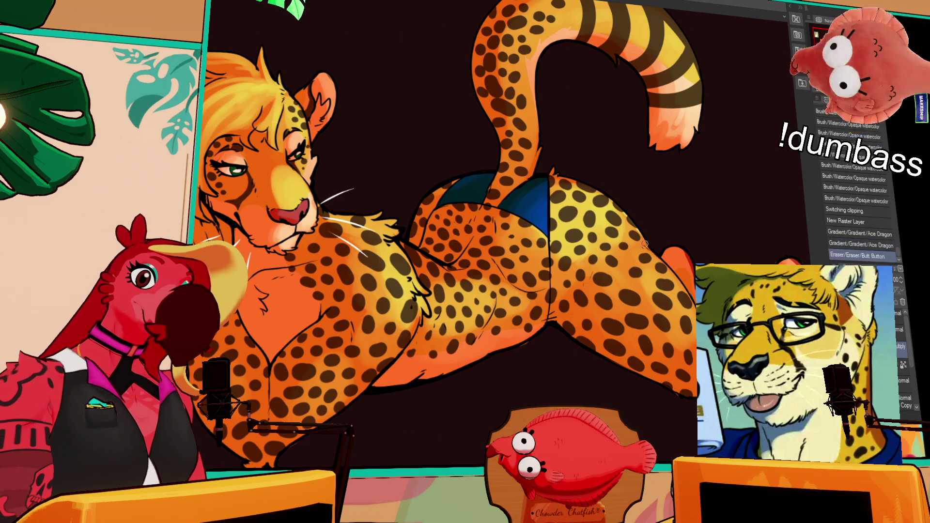
{"action": "mouse_move", "coordinate": [651, 249]}
{"action": "left_mouse_down"}
{"action": "mouse_move", "coordinate": [646, 242]}
{"action": "mouse_move", "coordinate": [688, 299]}
{"action": "left_mouse_up"}
{"action": "key", "text": "ctrl+z"}
{"action": "key", "text": "ctrl+z"}
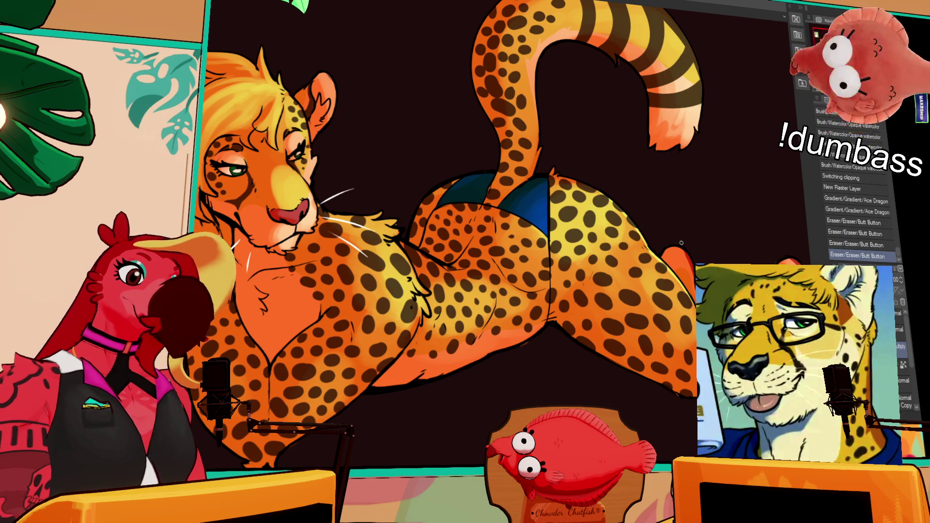
{"action": "left_click_drag", "start_coordinate": [664, 251], "coordinate": [694, 248]}
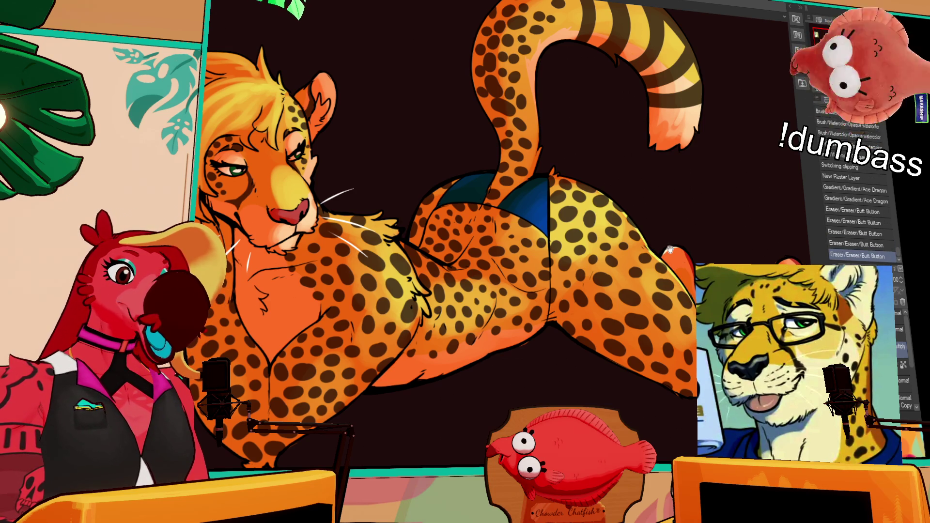